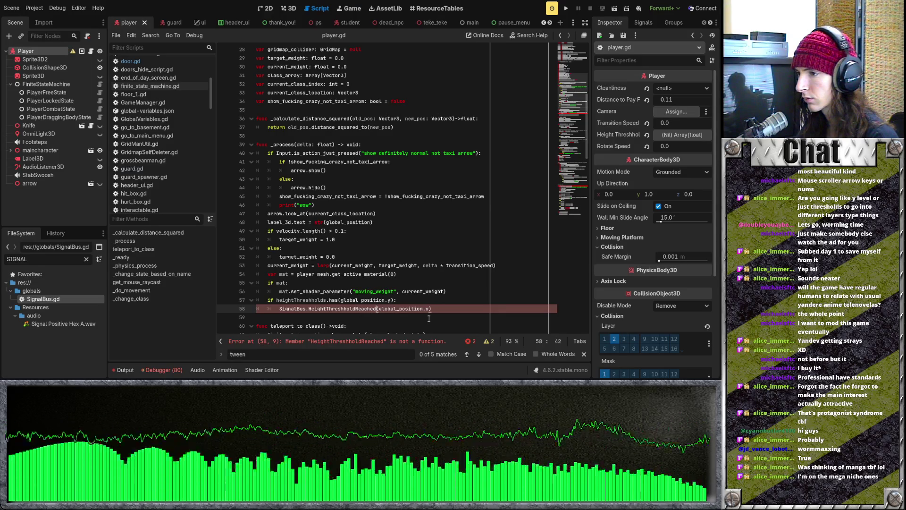
Step: Append .emit to SignalBus.HeightThresholdReached on line 58 of player.gd and save the script
type(".emit")
left_click(467, 300)
key("ctrl+s")
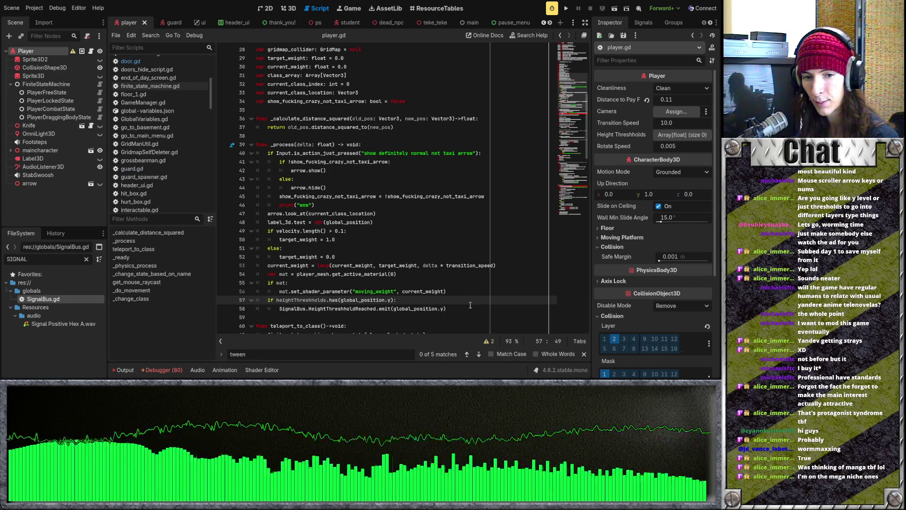
left_click(474, 291)
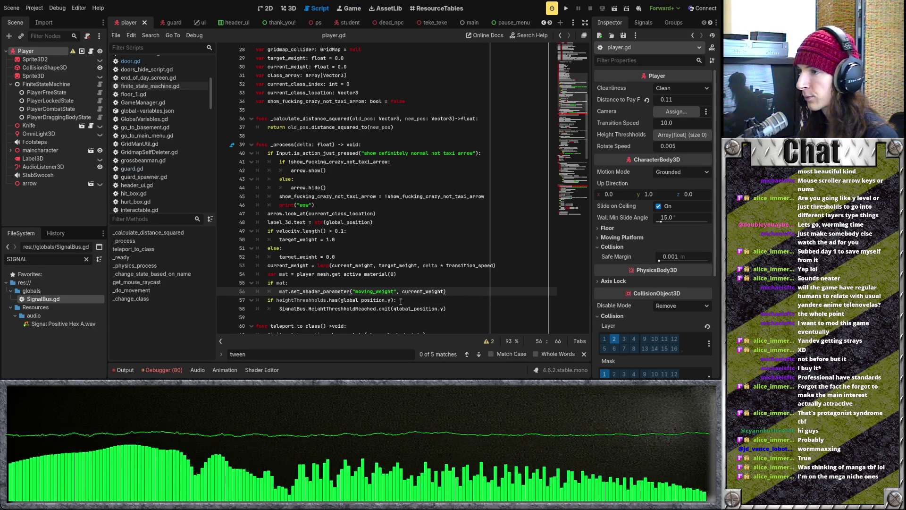
scroll(402, 291, "down", 7)
scroll(403, 289, "up", 12)
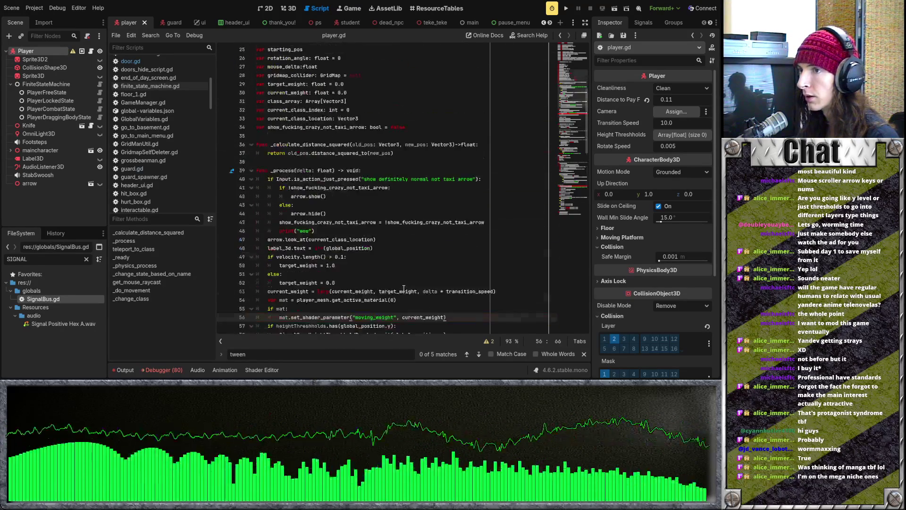
scroll(404, 287, "down", 8)
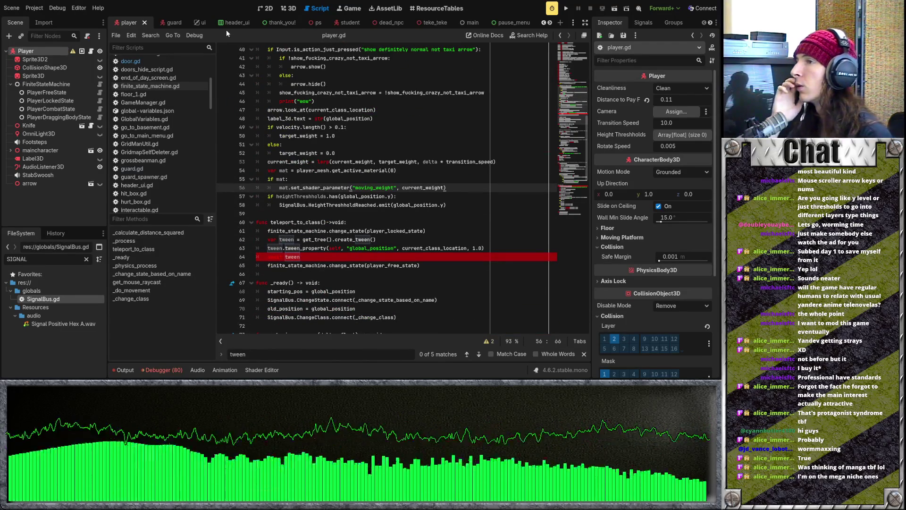
Step: Switch to the floor_1 scene, expand Floor1Doors, and open its door.gd script
scroll(222, 24, "down", 2)
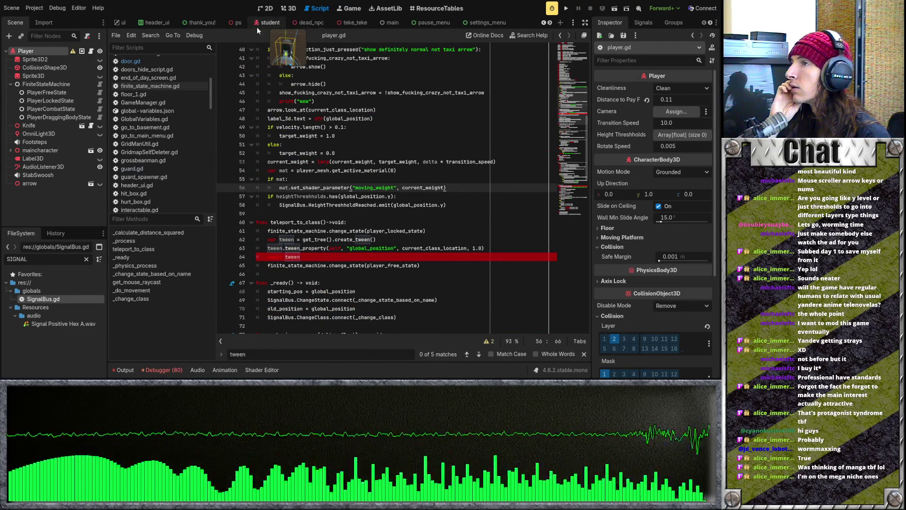
scroll(261, 26, "down", 5)
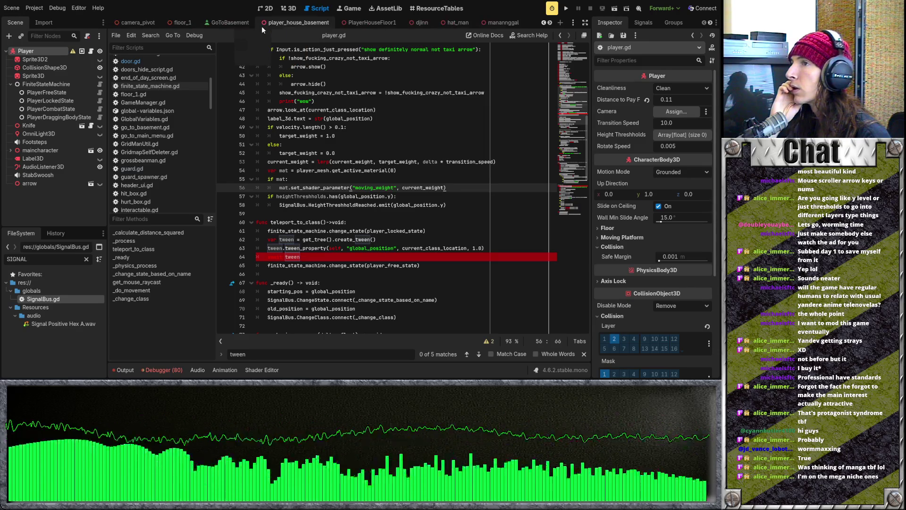
scroll(212, 24, "up", 2)
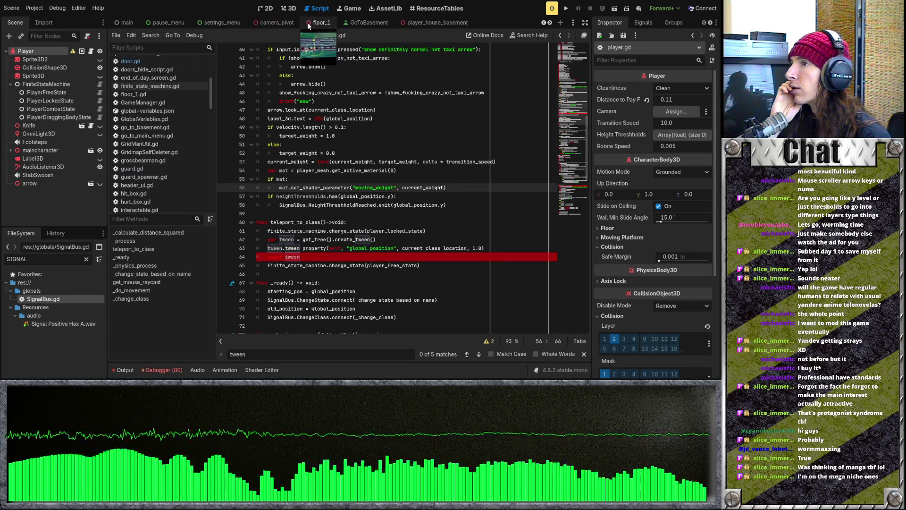
left_click(319, 22)
left_click(74, 153)
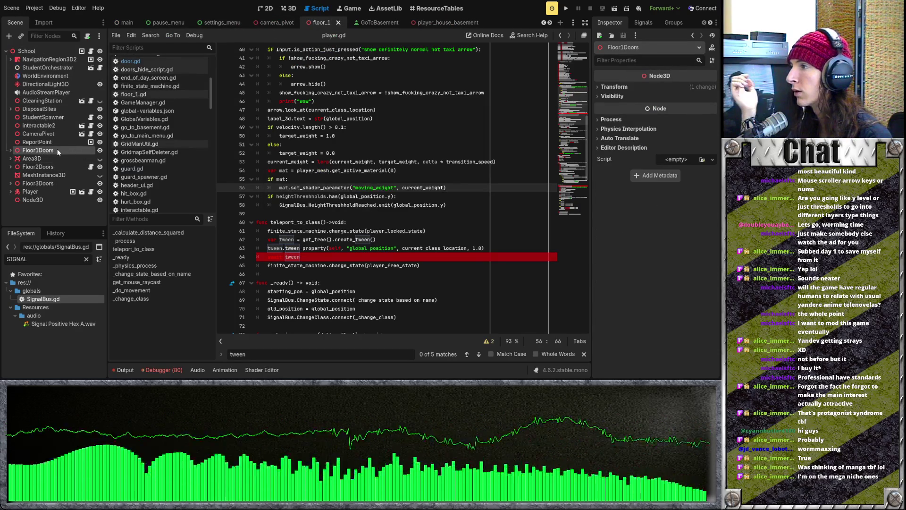
key("Right")
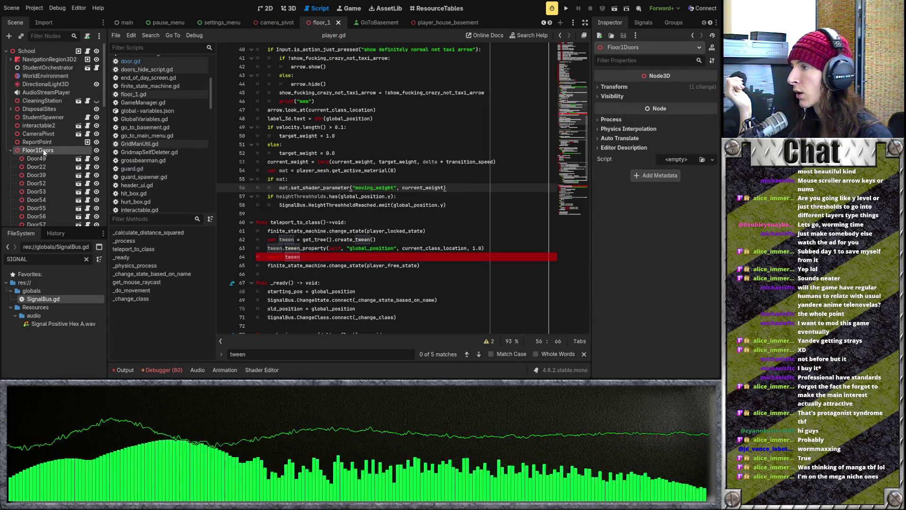
left_click(87, 158)
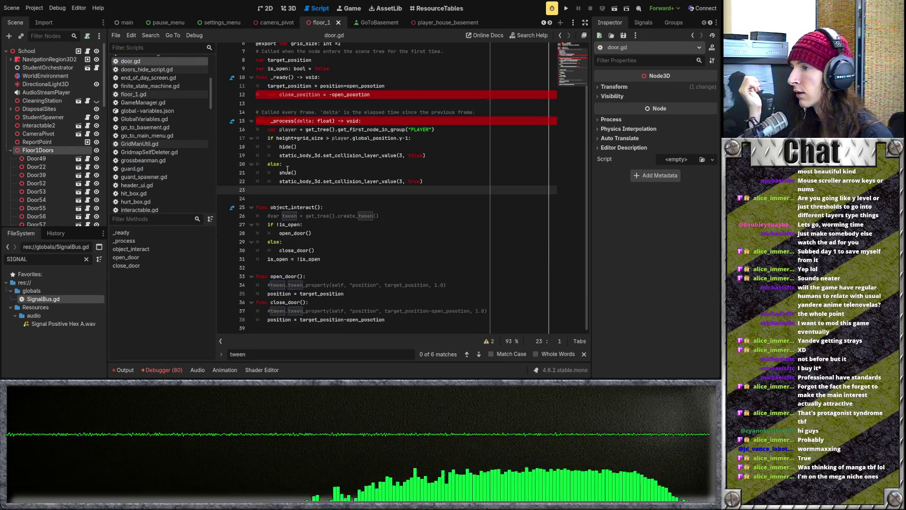
Step: Delete the _process function on lines 15–22 of door.gd
left_click(420, 181)
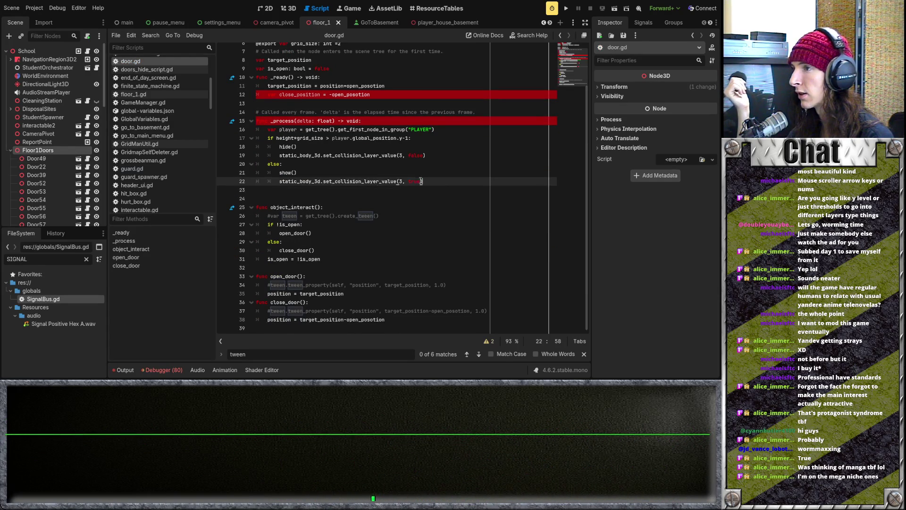
left_click_drag(421, 181, 252, 121)
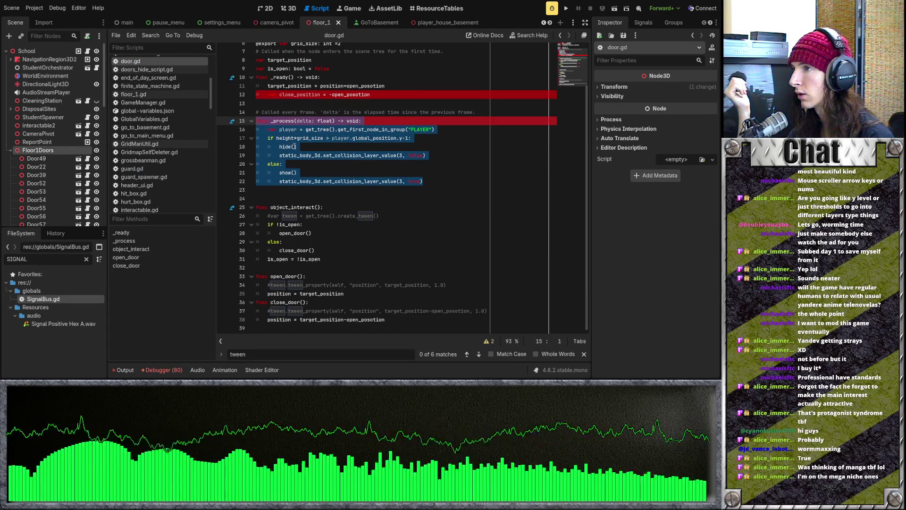
scroll(294, 146, "up", 2)
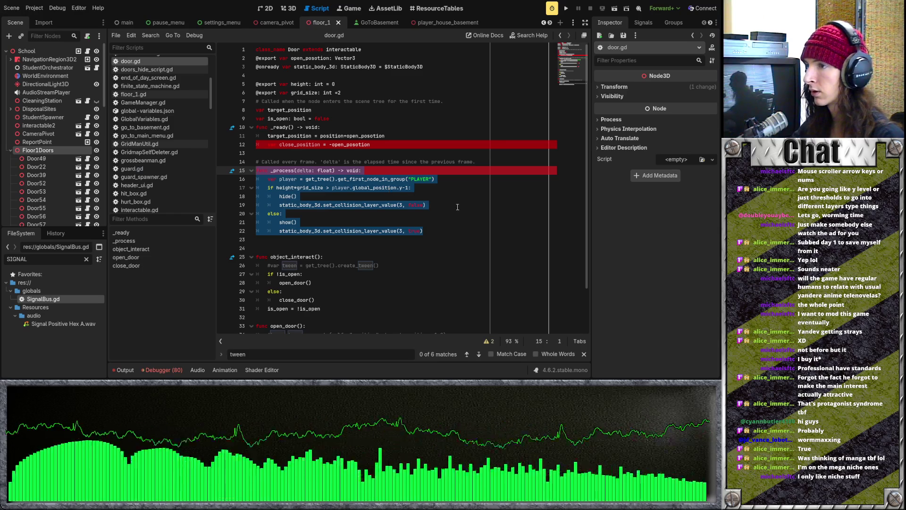
key("Delete")
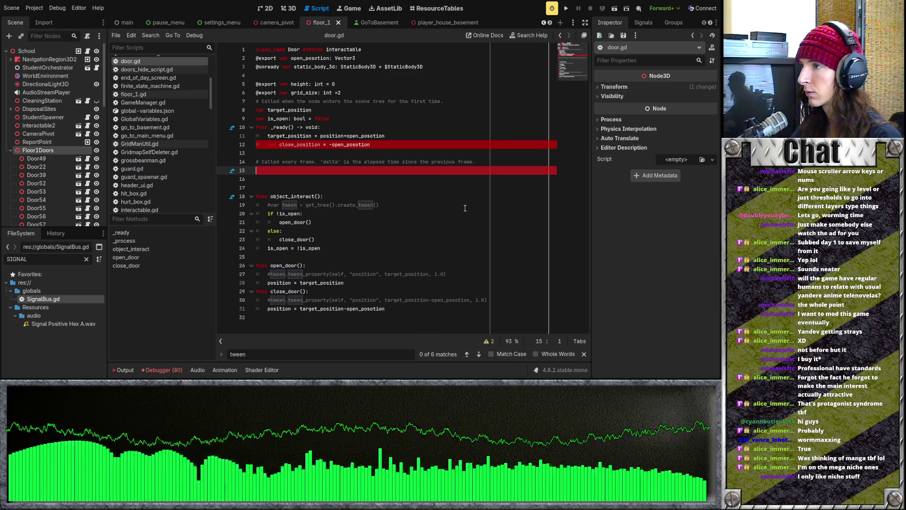
Step: Remove the leftover comment and blank lines, then save door.gd
left_click_drag(255, 170, 255, 161)
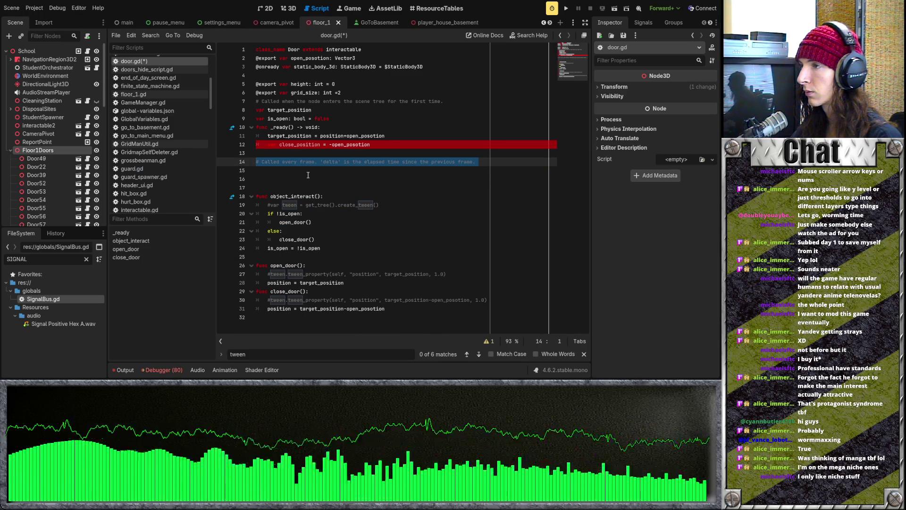
key("Down")
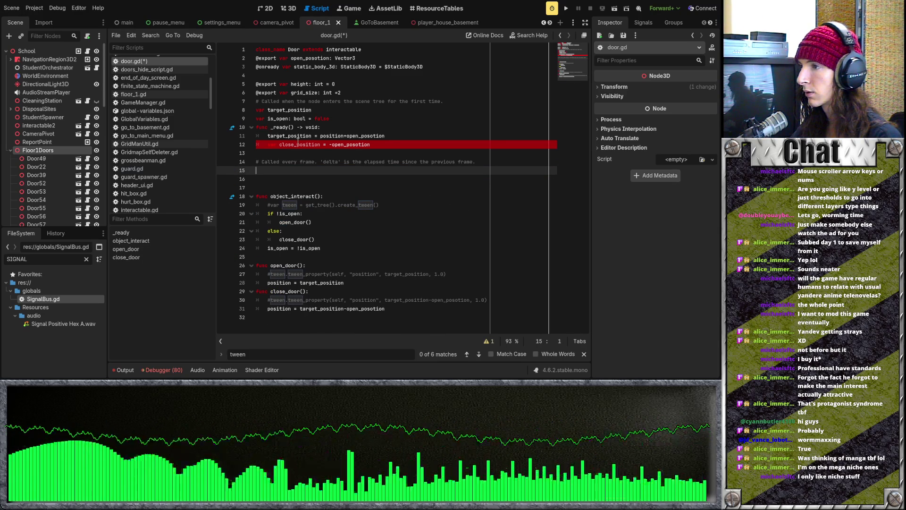
left_click_drag(305, 179, 248, 162)
key("Delete")
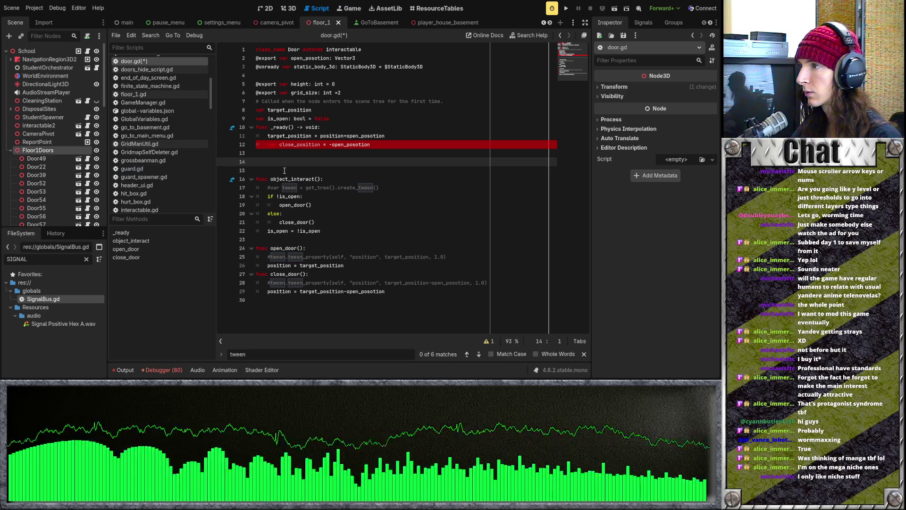
key("BackSpace")
key("BackSpace")
key("ctrl+s")
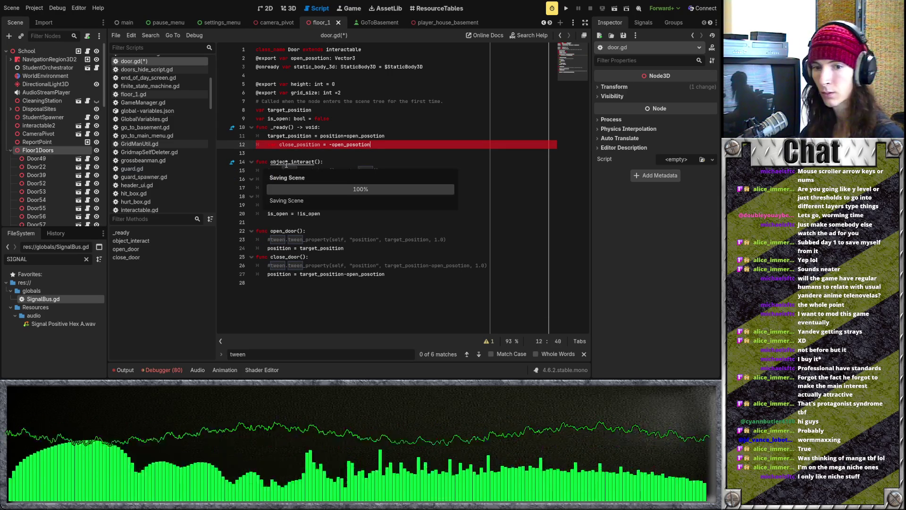
left_click(314, 161)
Step: Strip the template _process function and placeholder comment from door_hider.gd, leaving only _ready
left_click(298, 156)
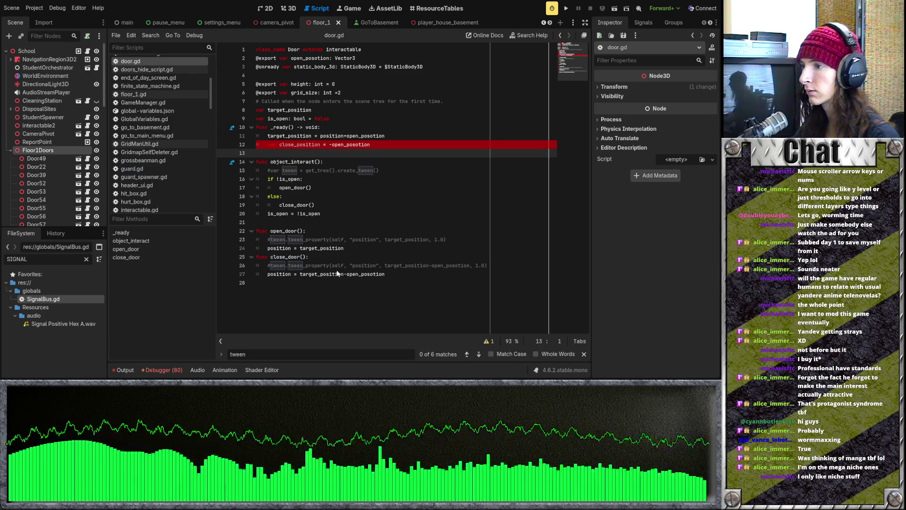
left_click(301, 147)
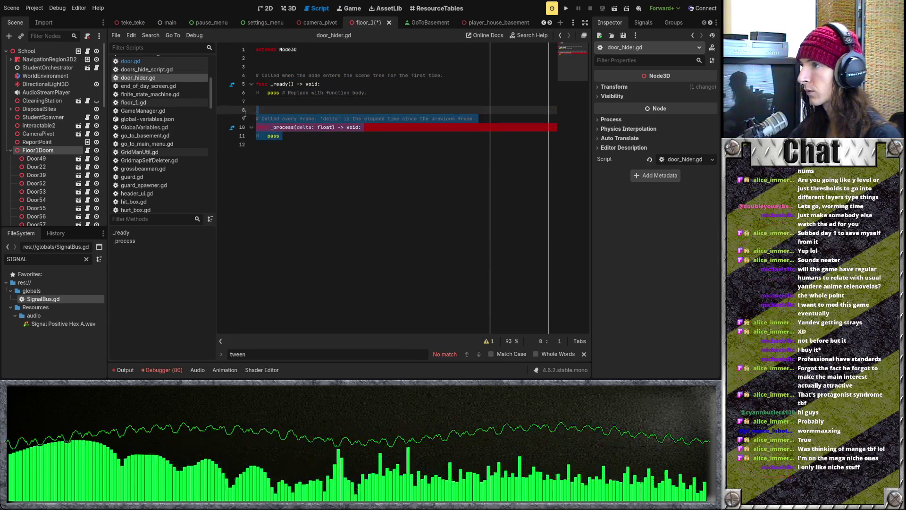
key("shift+Up")
key("shift+Up")
key("shift+Up")
key("BackSpace")
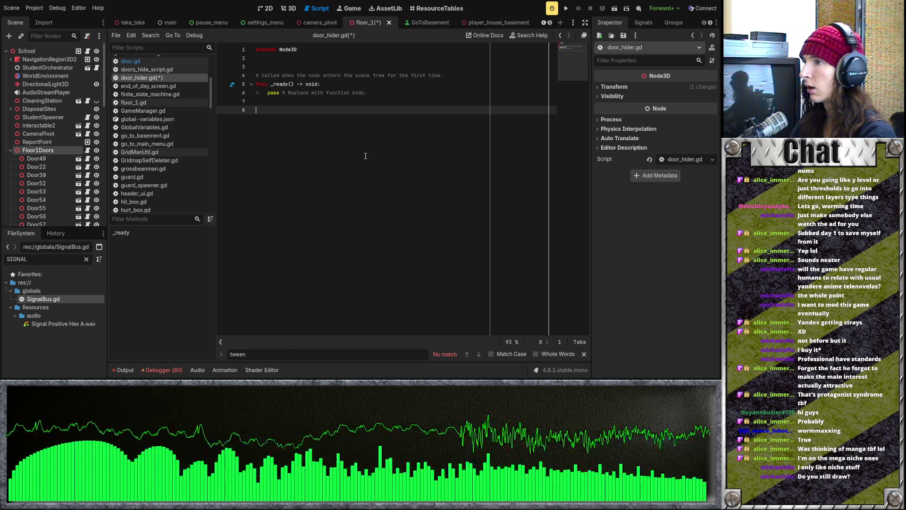
key("ctrl+BackSpace")
key("ctrl+BackSpace")
key("ctrl+BackSpace")
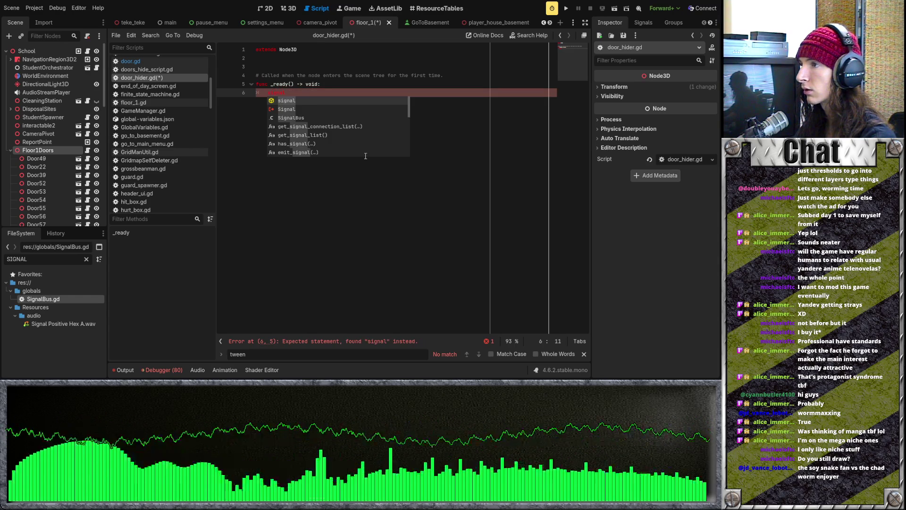
Step: In _ready, connect SignalBus.HeightThreshholdReached to hide_doors
key("Down")
key("Down")
key("Return")
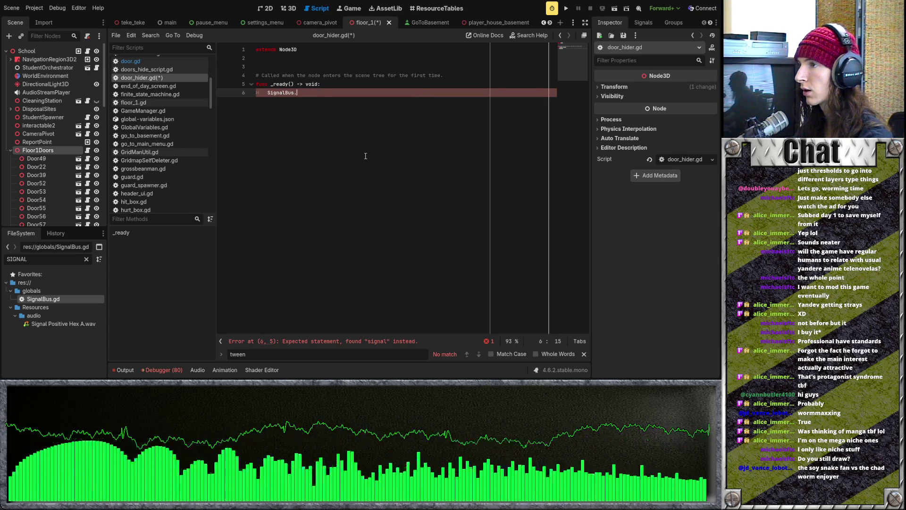
type(".")
key("Down")
key("Down")
key("Down")
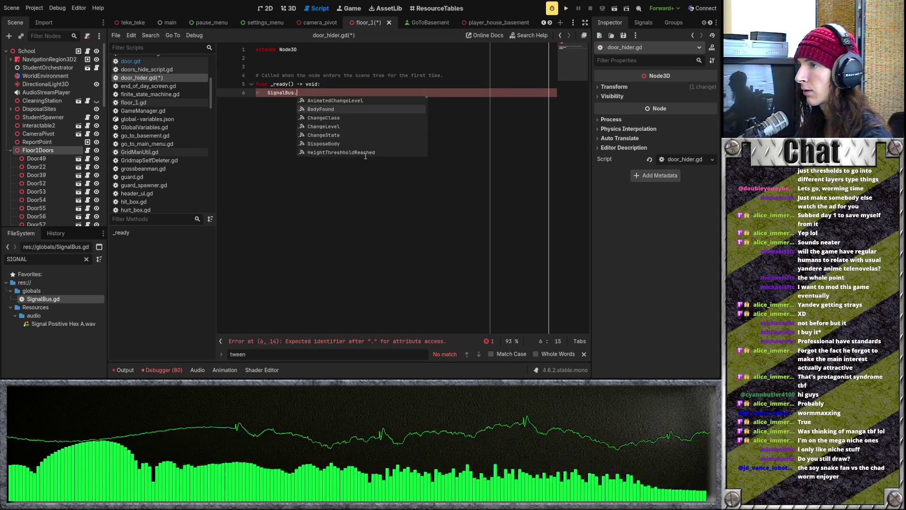
key("Return")
type(".co")
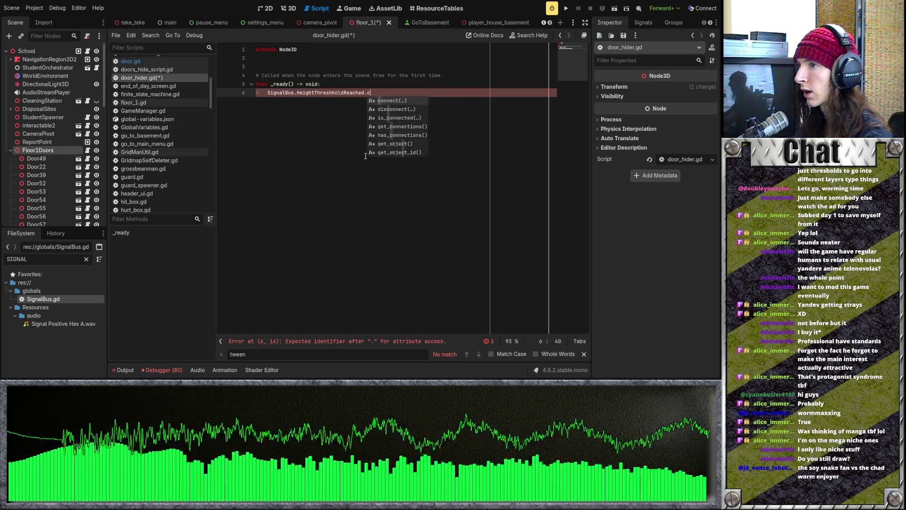
key("Return")
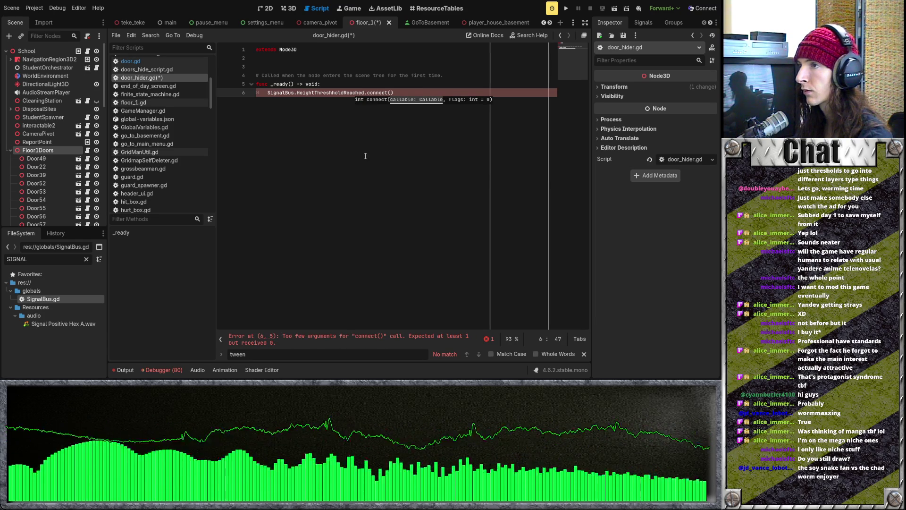
type("hide_doors")
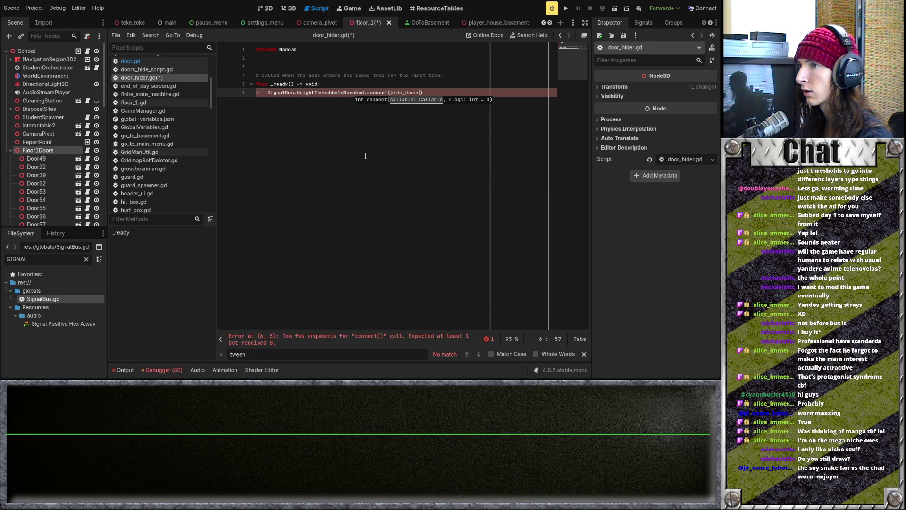
key("End")
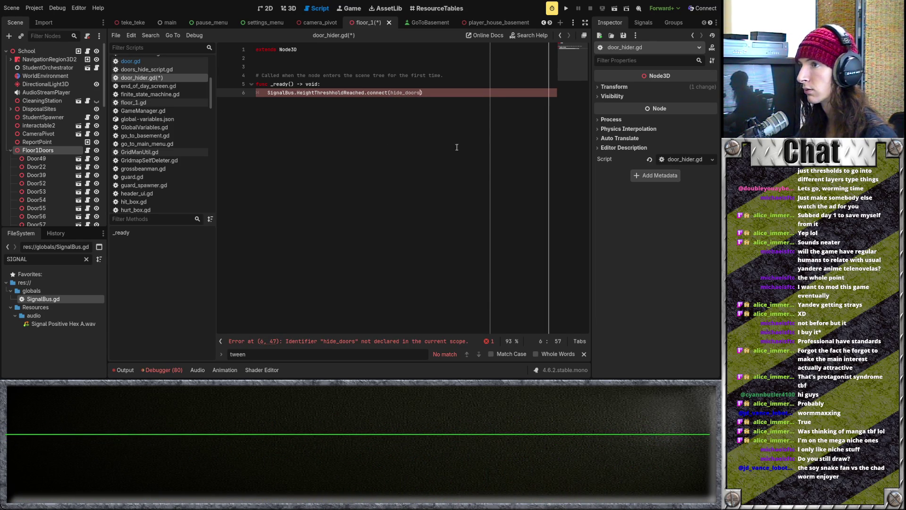
Step: Start a top-level func hide_doors()->void: below _ready
key("Return")
key("Return")
key("BackSpace")
type("func hi")
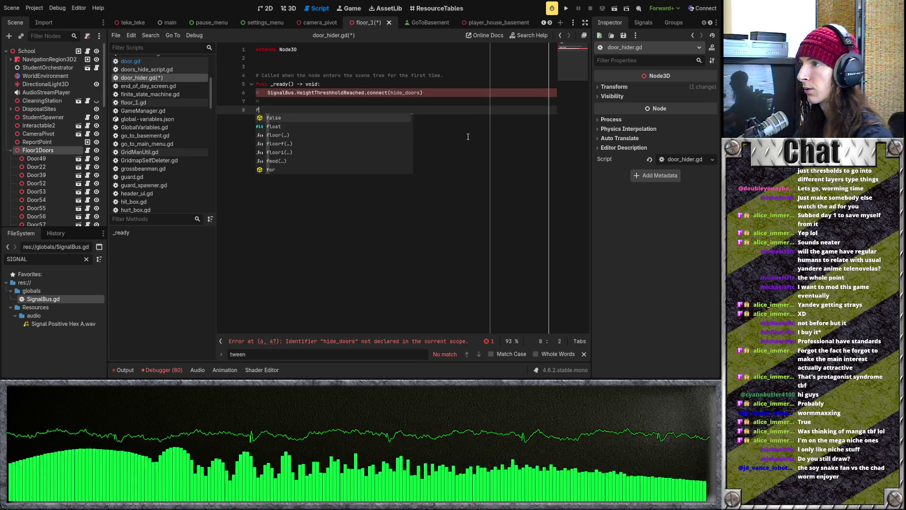
type("de_doors")
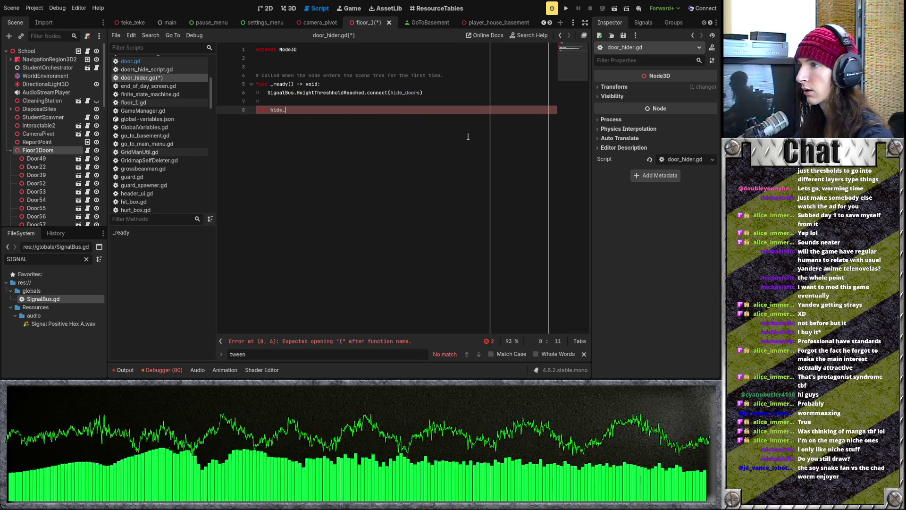
type("()->void")
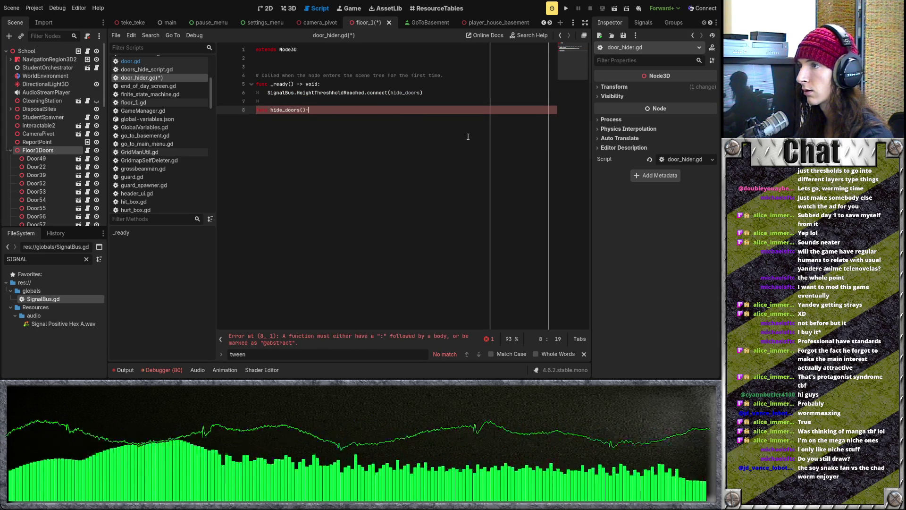
type(":")
key("Return")
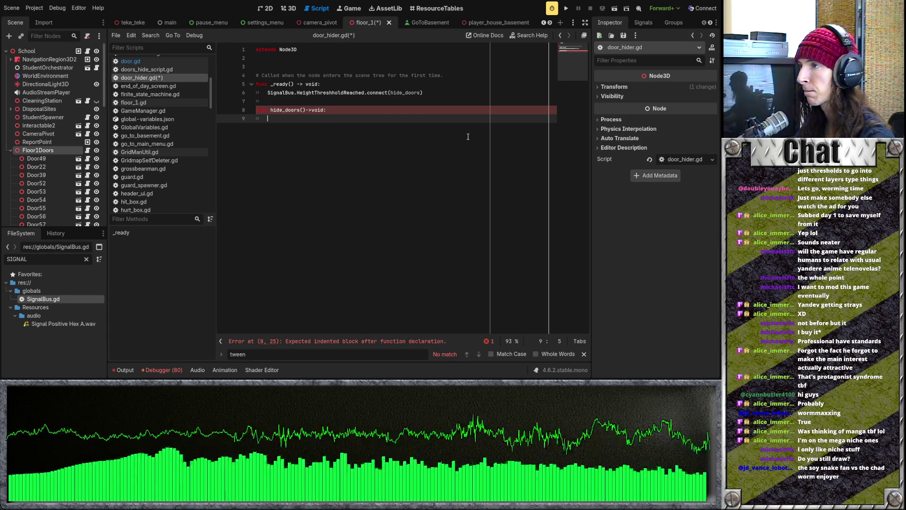
Step: Give hide_doors a height: float parameter and begin an if line in its body
type("if")
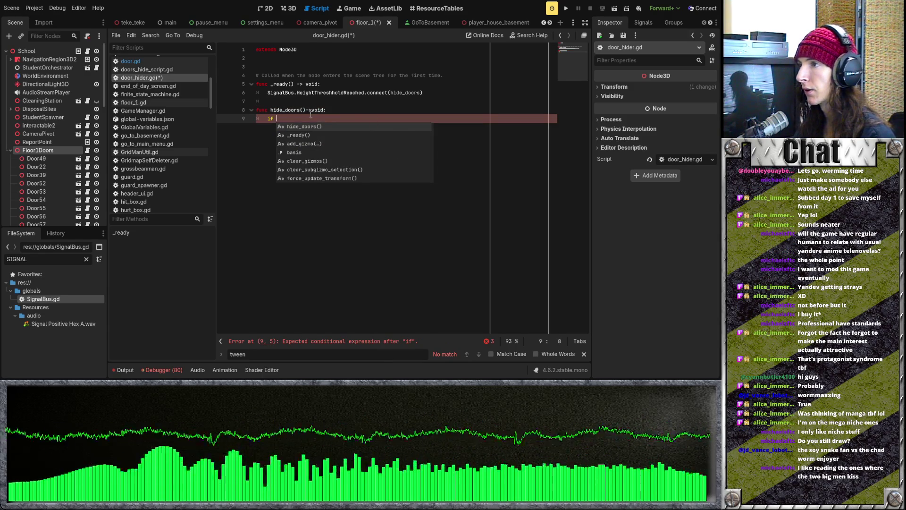
left_click(303, 110)
type("heiht: float")
left_click(290, 121)
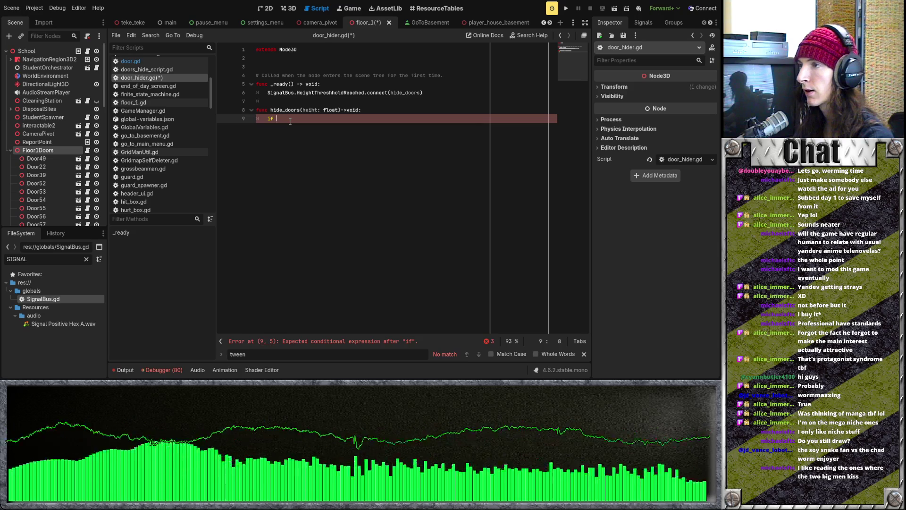
left_click(295, 67)
type("@")
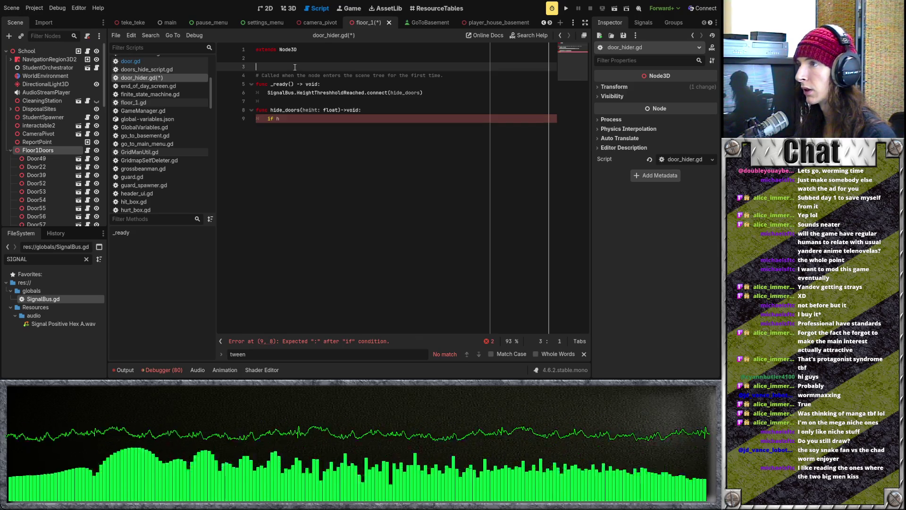
type("export va")
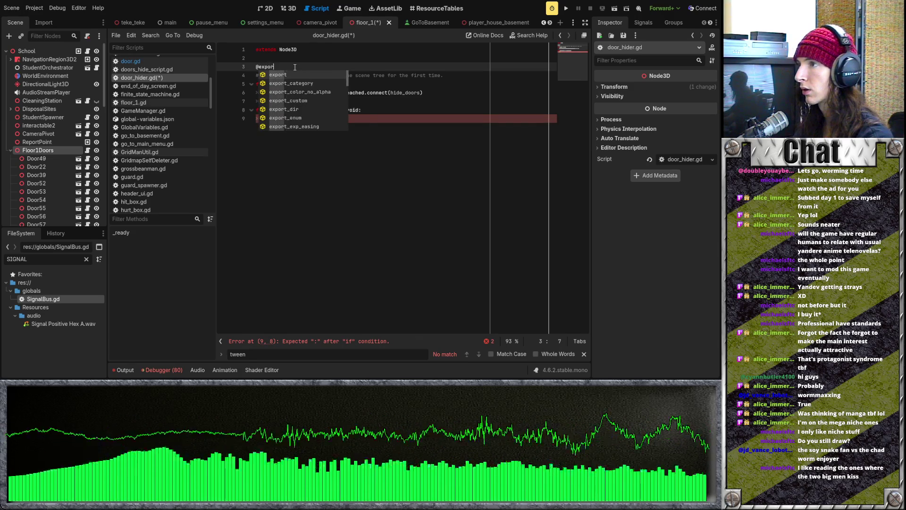
type("r height_threh")
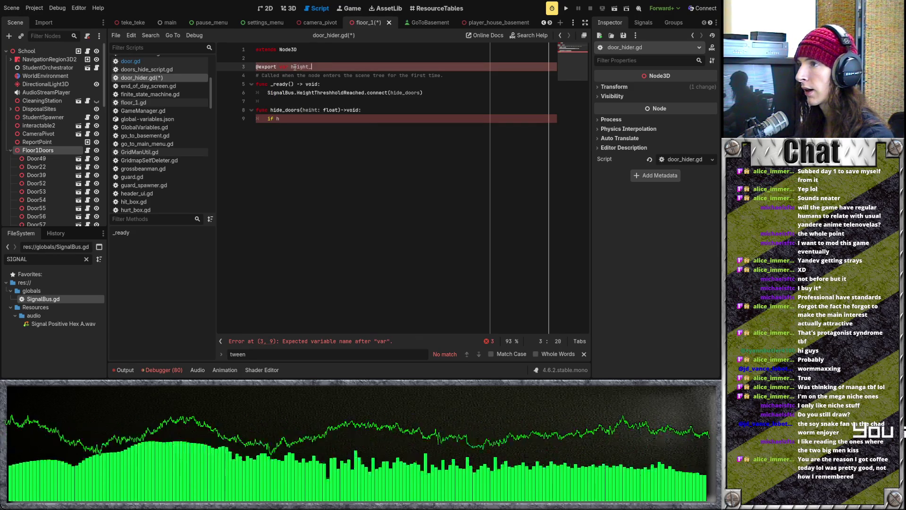
type("hhold")
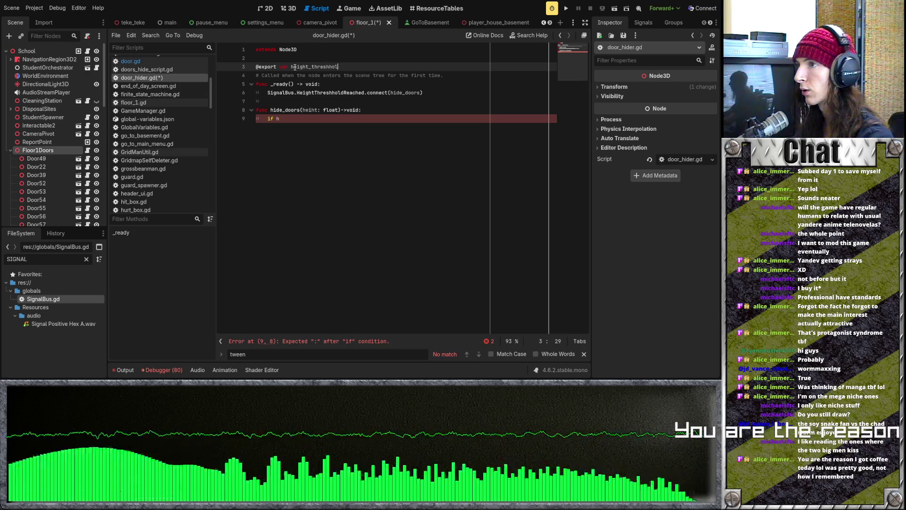
type(": float")
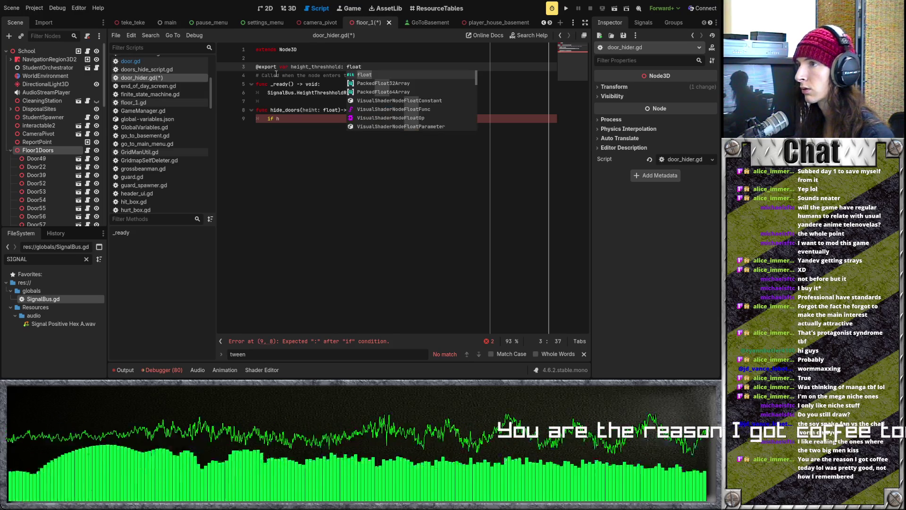
left_click(302, 118)
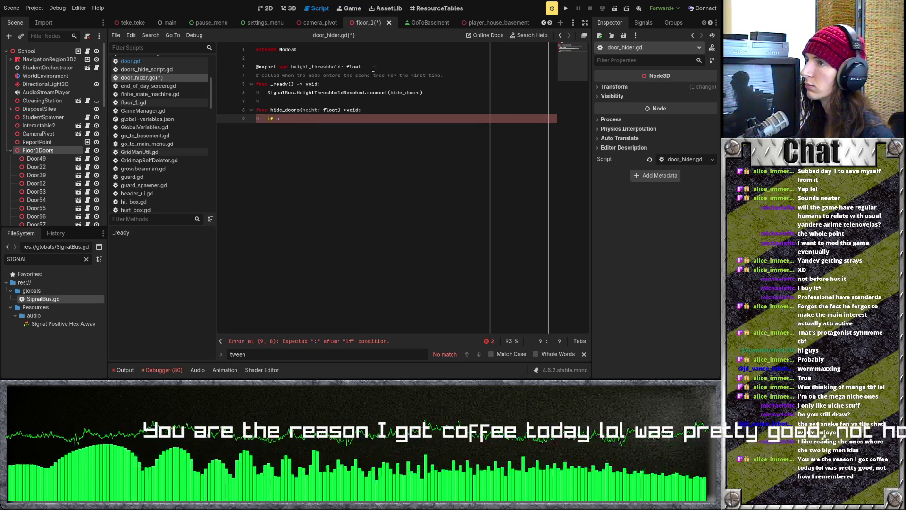
left_click_drag(365, 66, 348, 66)
left_click(344, 118)
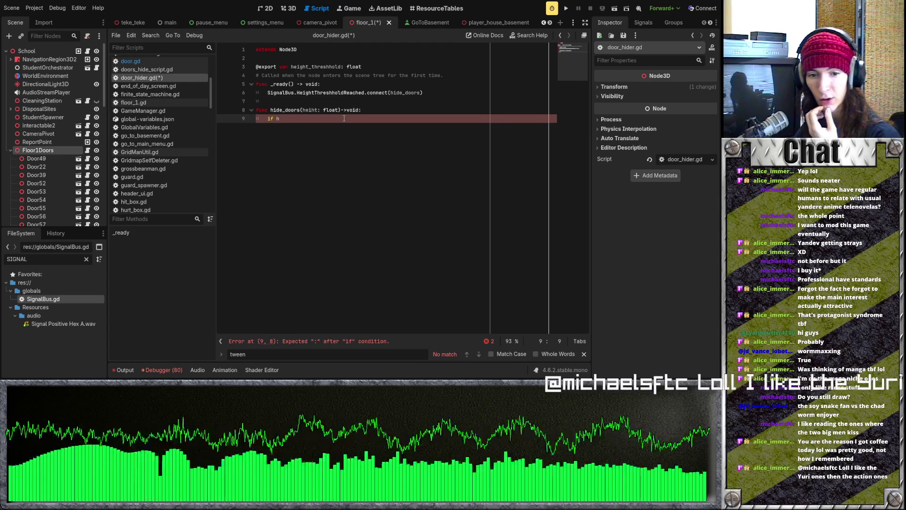
key("BackSpace")
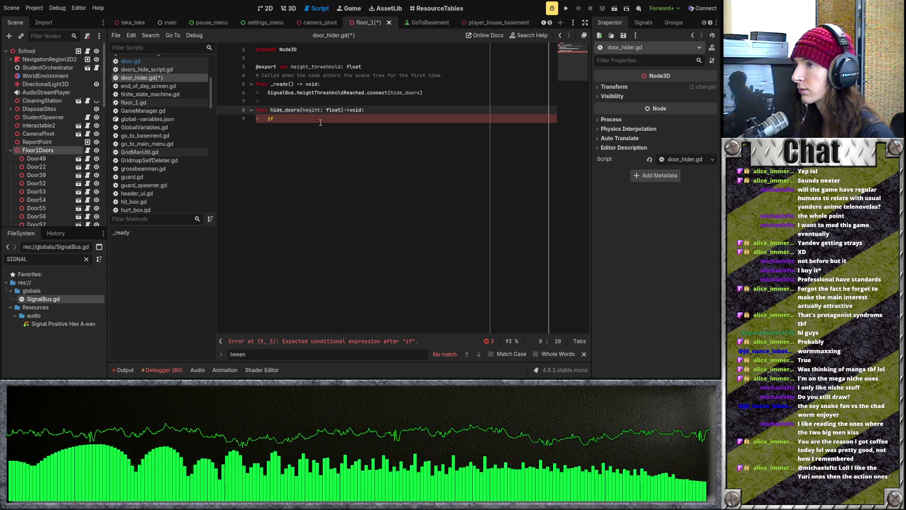
key("BackSpace")
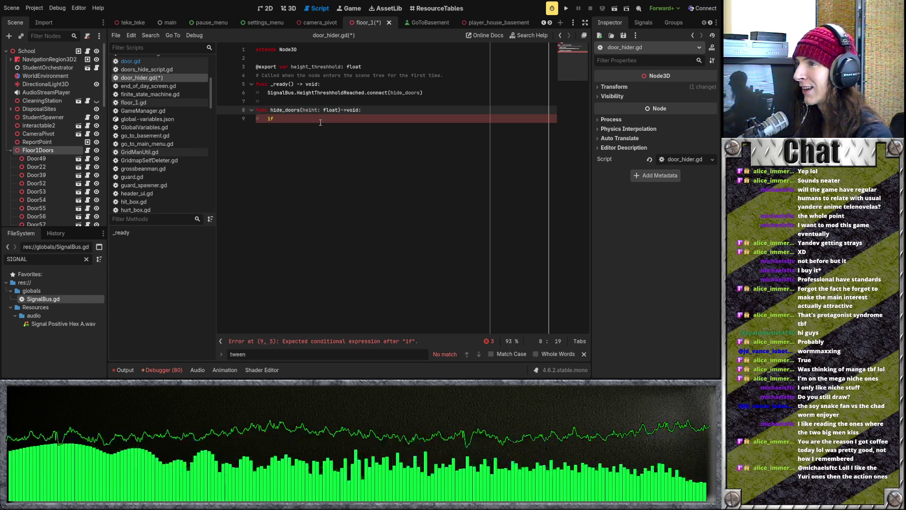
type("ig")
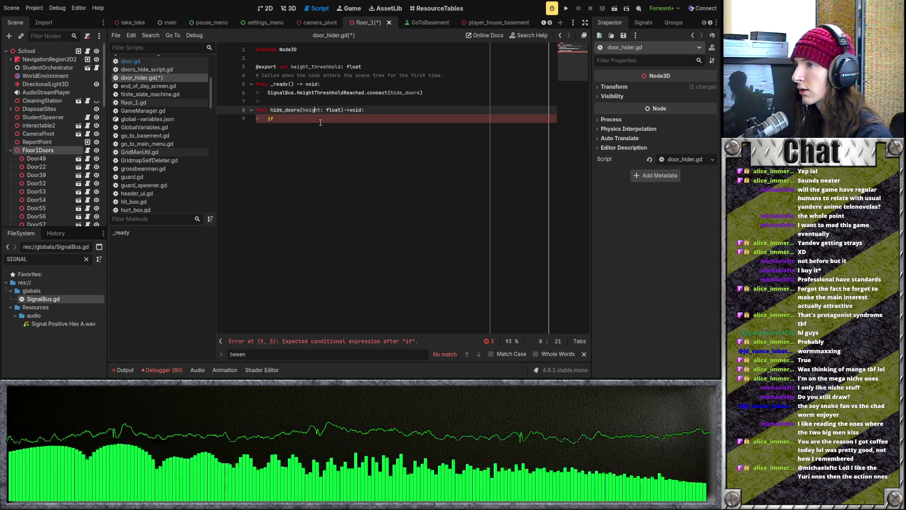
key("Down")
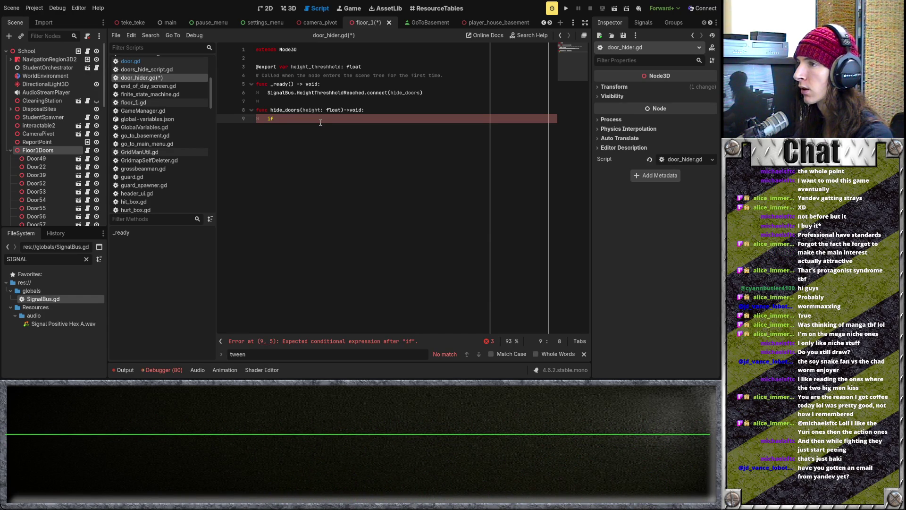
Step: Write if height < height_threshhold: hide() else: show() in hide_doors and save
type("ht < ")
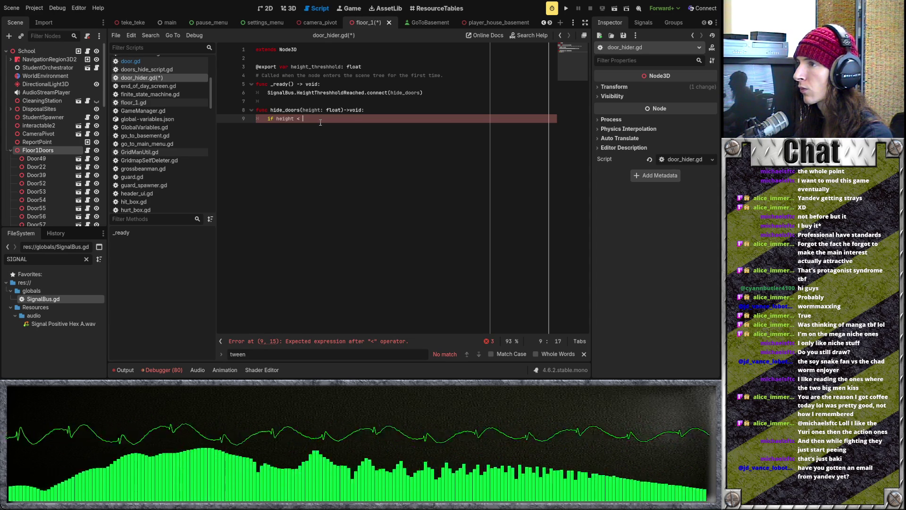
type("height")
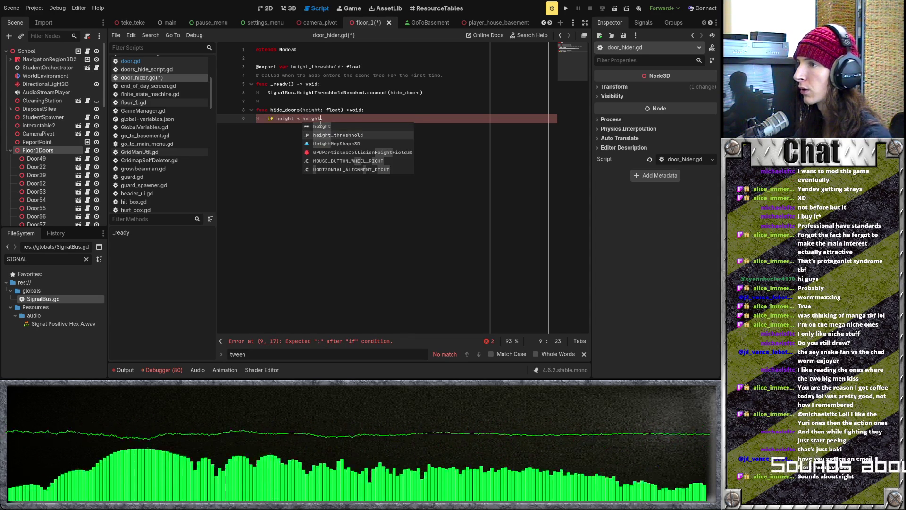
key("Down")
key("Return")
type(":")
key("Return")
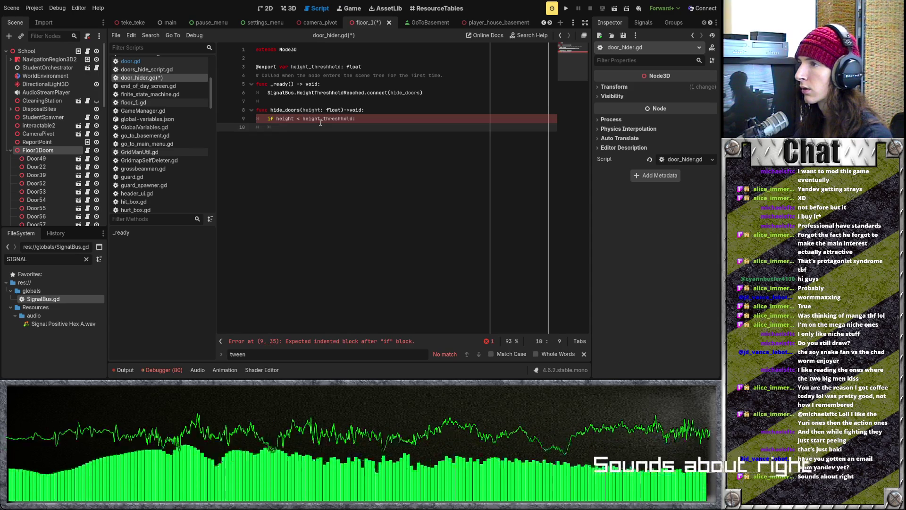
type("hide(")
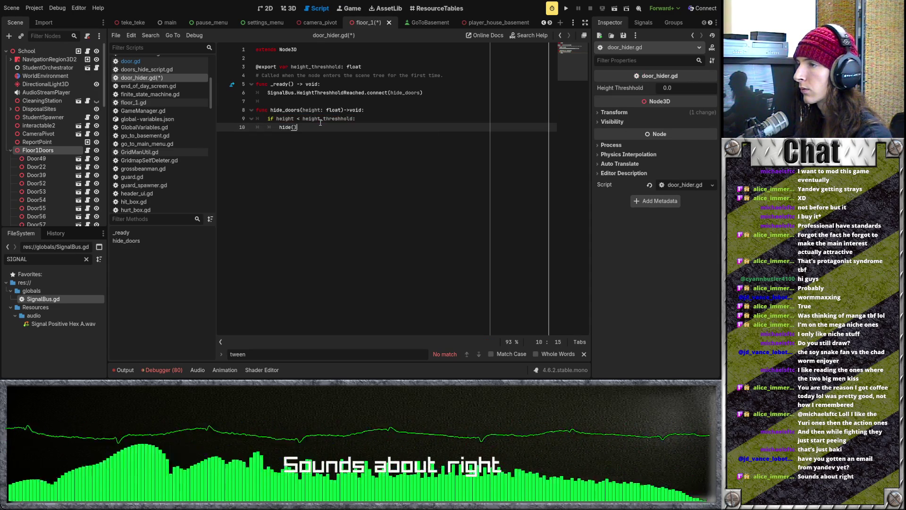
key("Return")
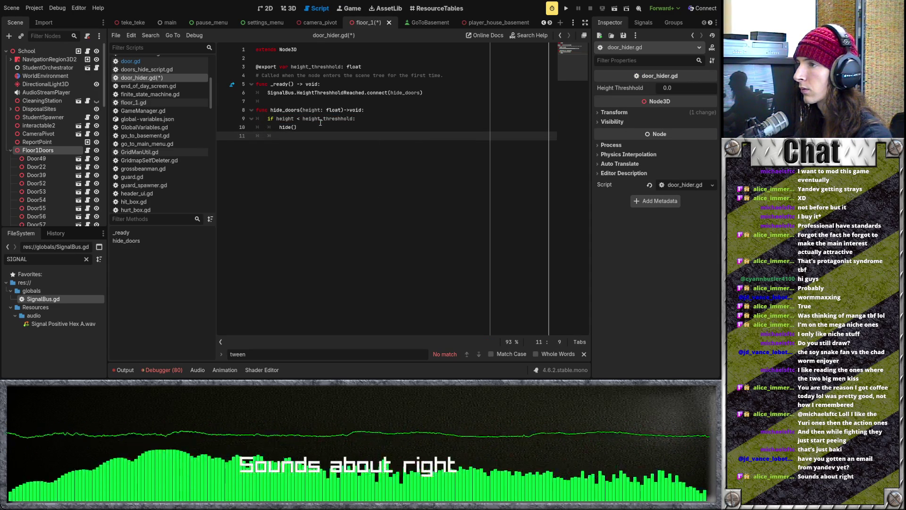
type("lse:")
key("Return")
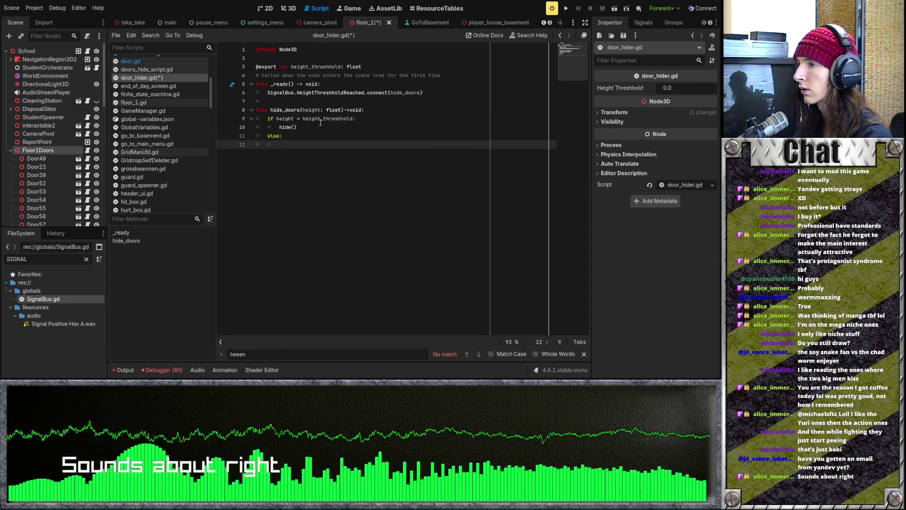
key("ctrl+s")
key("Return")
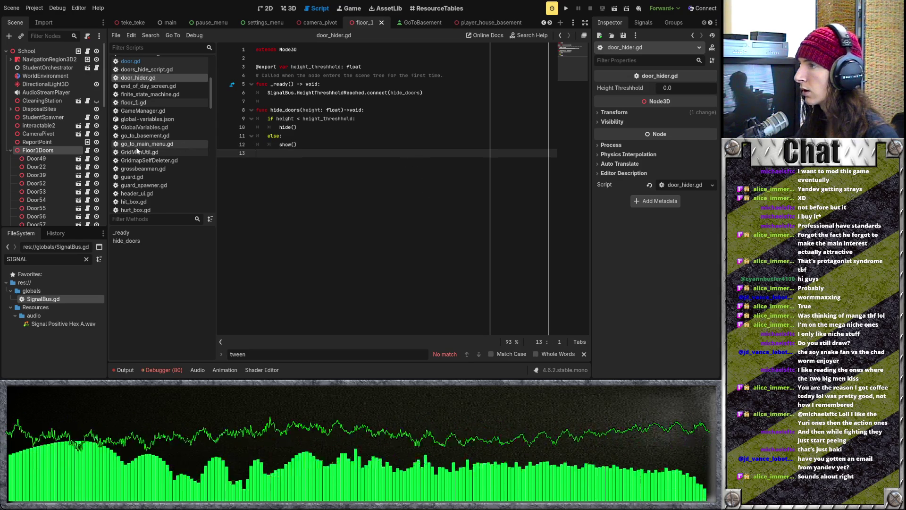
Step: Review the hide()/show() branches in door_hider.gd, then open doors_hide_script.gd
scroll(66, 134, "down", 3)
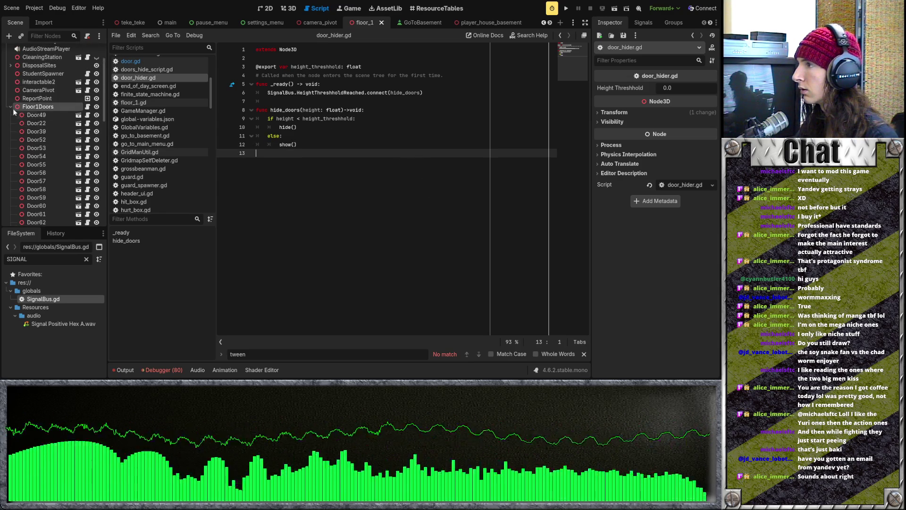
left_click(11, 107)
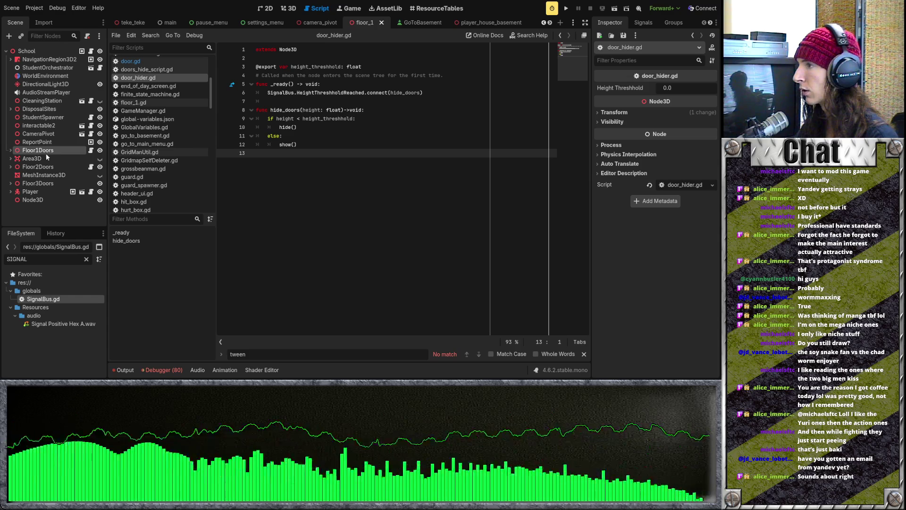
left_click(302, 145)
left_click(292, 128)
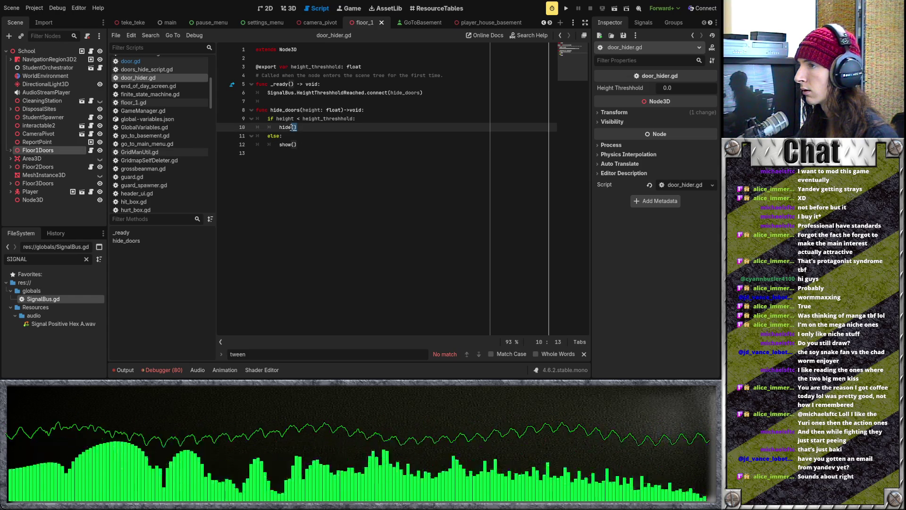
left_click(298, 139)
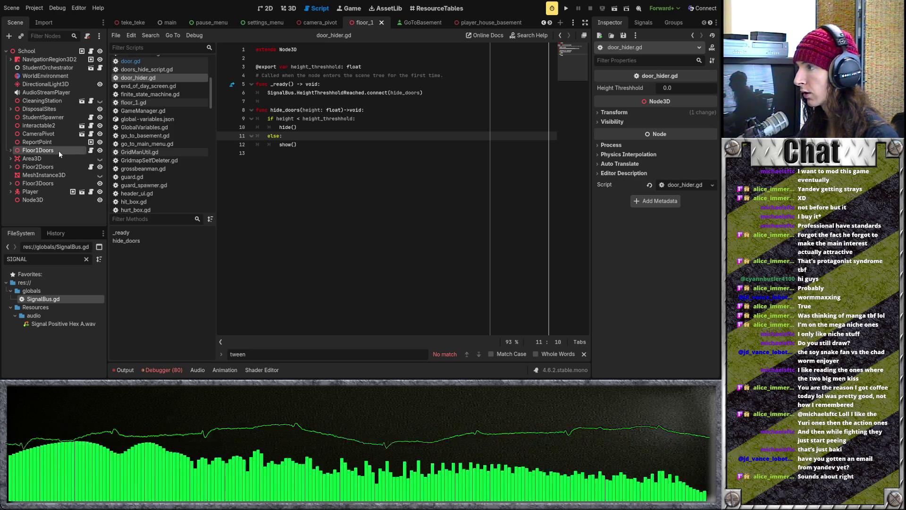
left_click(330, 149)
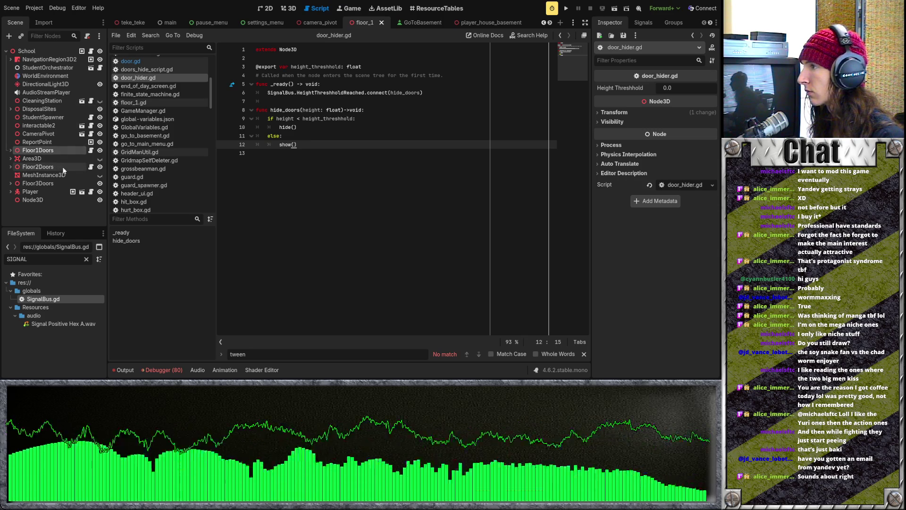
left_click(91, 167)
left_click(310, 195)
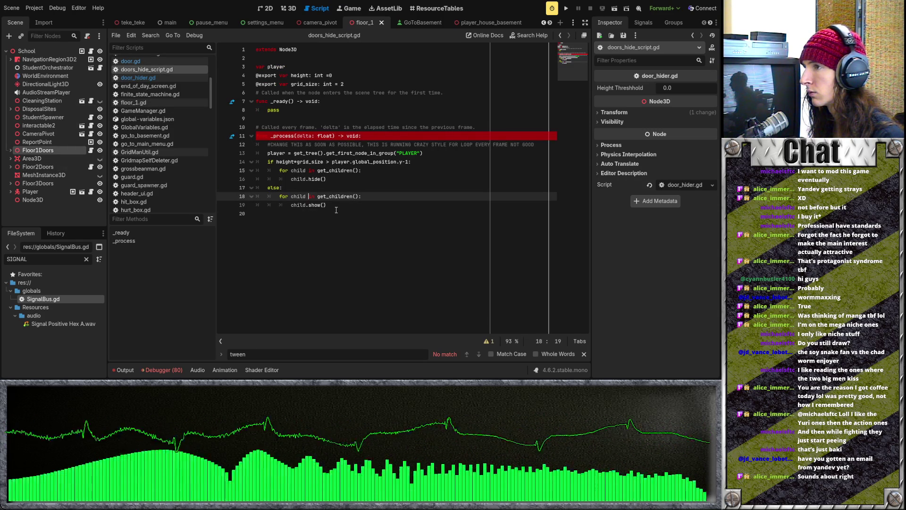
Step: Inspect the long comment in doors_hide_script.gd, then open door.gd from Floor1Doors
left_click_drag(268, 144, 535, 146)
left_click(372, 187)
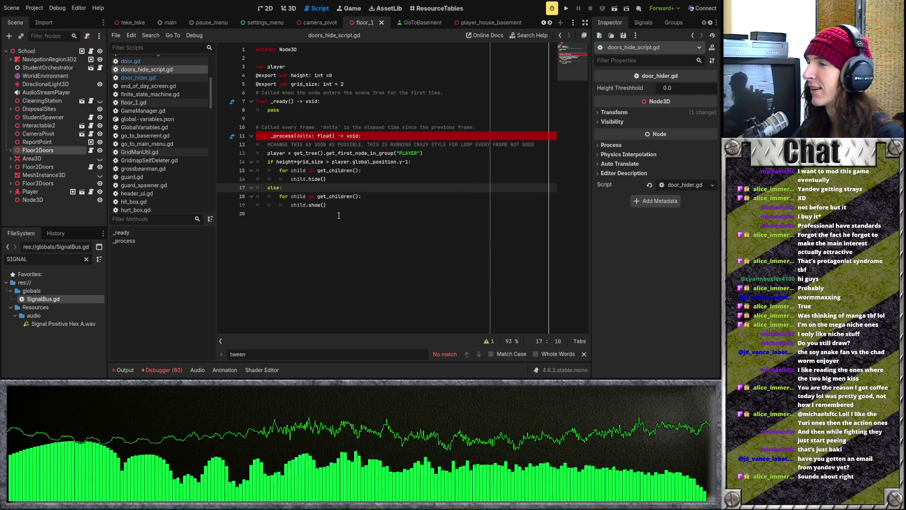
left_click(10, 150)
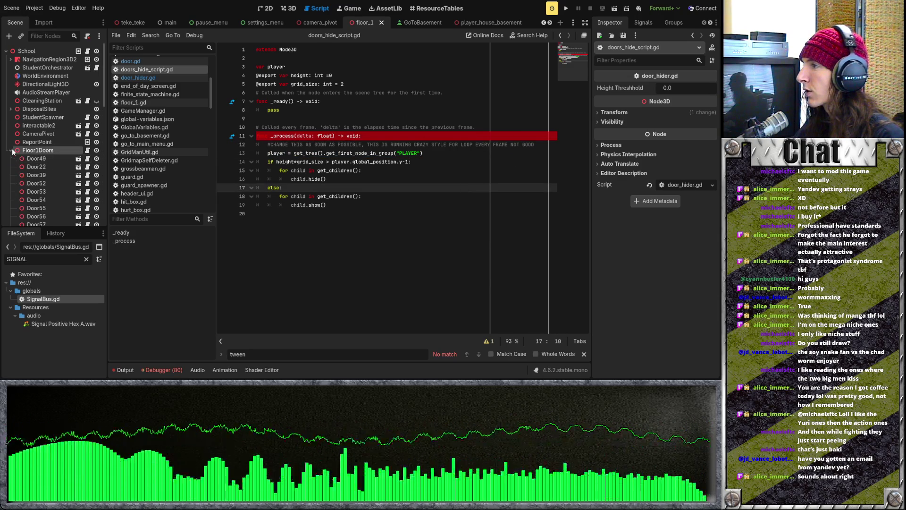
left_click(87, 161)
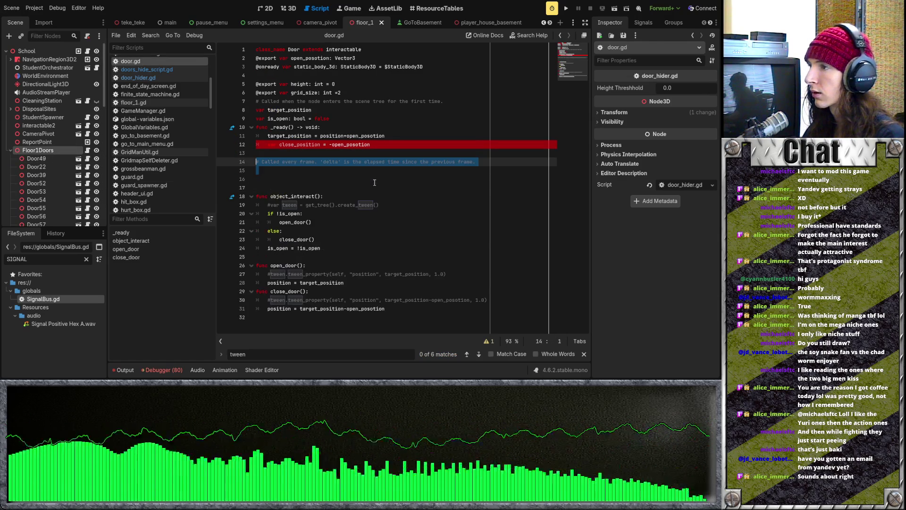
left_click(373, 199)
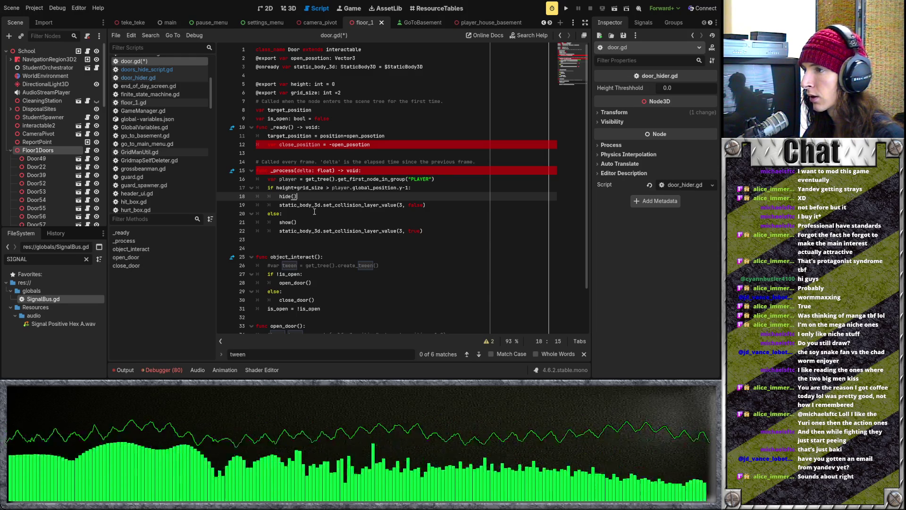
Step: Complete the truncated reference on line 38 as open_posotion and return to doors_hide_script.gd
key("ctrl+End")
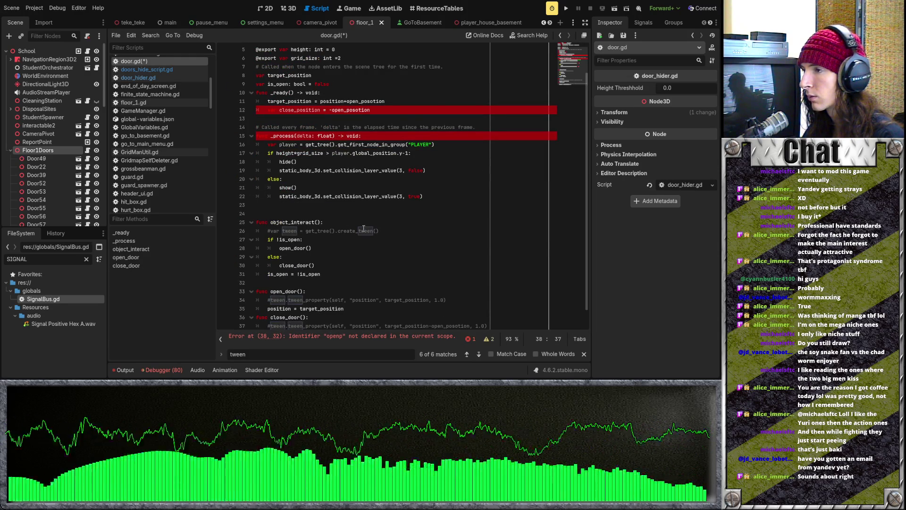
left_click(246, 315)
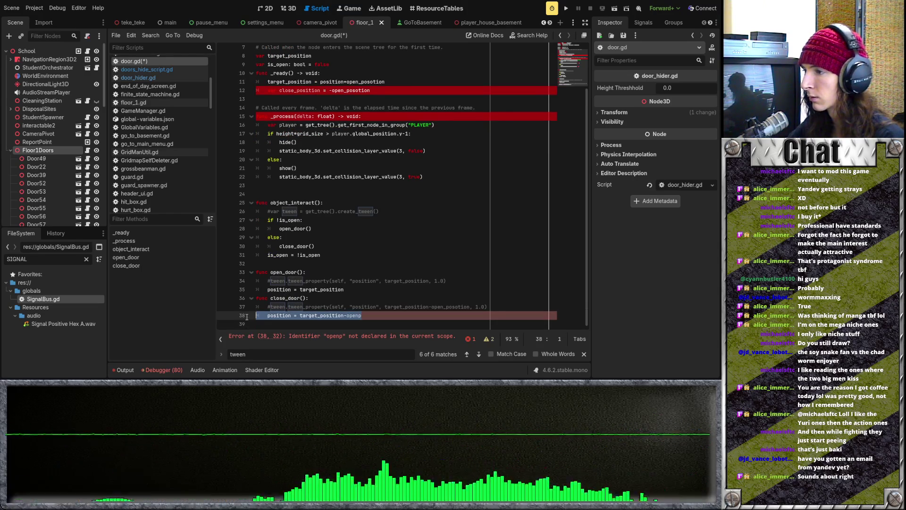
left_click(362, 315)
type("_posotion")
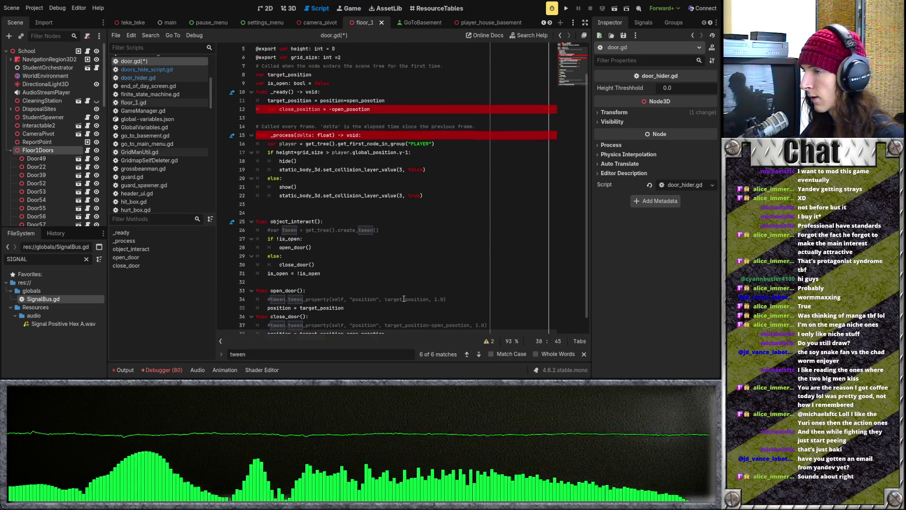
scroll(403, 299, "up", 2)
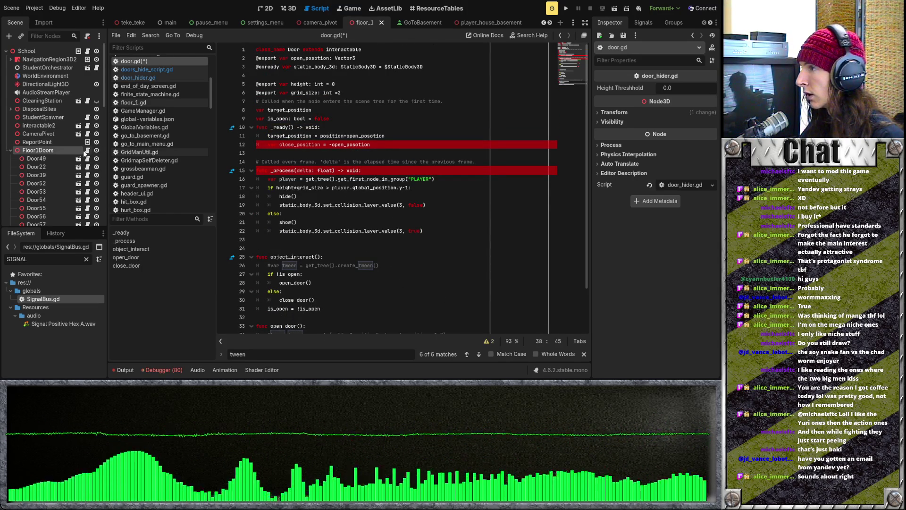
left_click(10, 151)
left_click(92, 167)
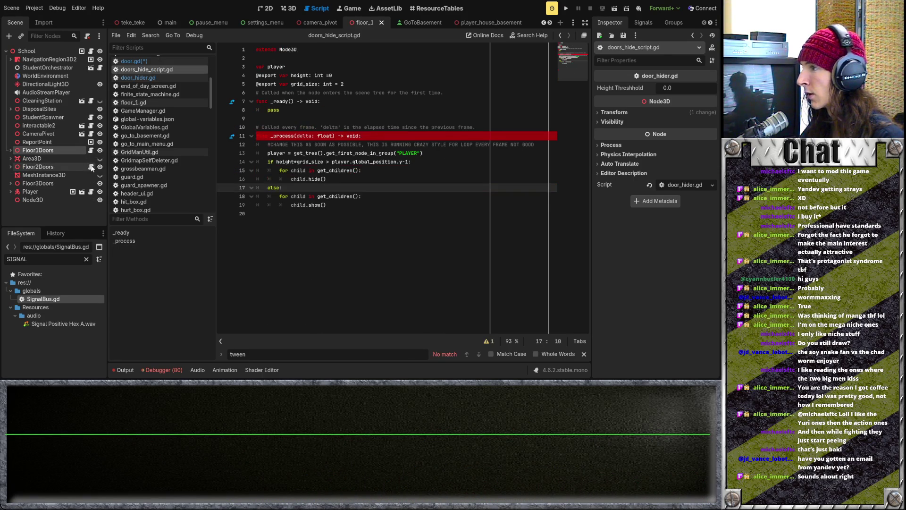
left_click(343, 210)
key("shift+Up")
key("shift+Up")
key("shift+Up")
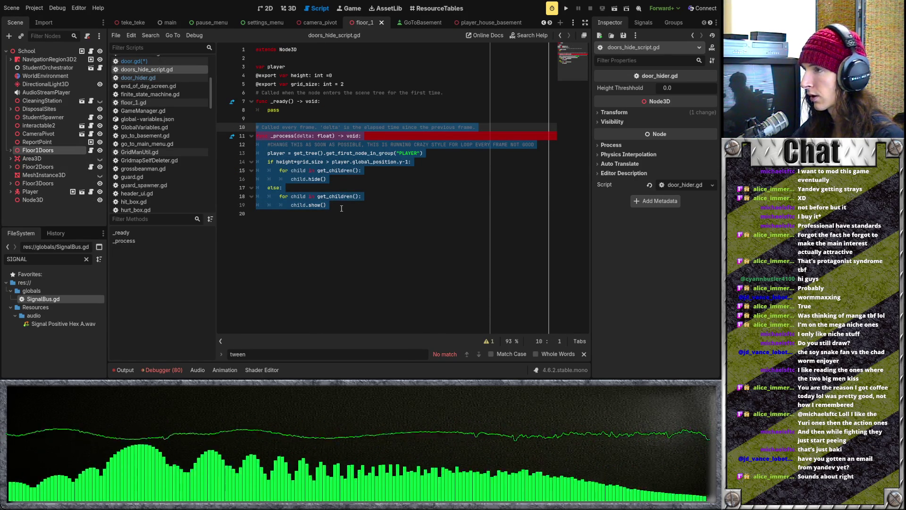
key("Delete")
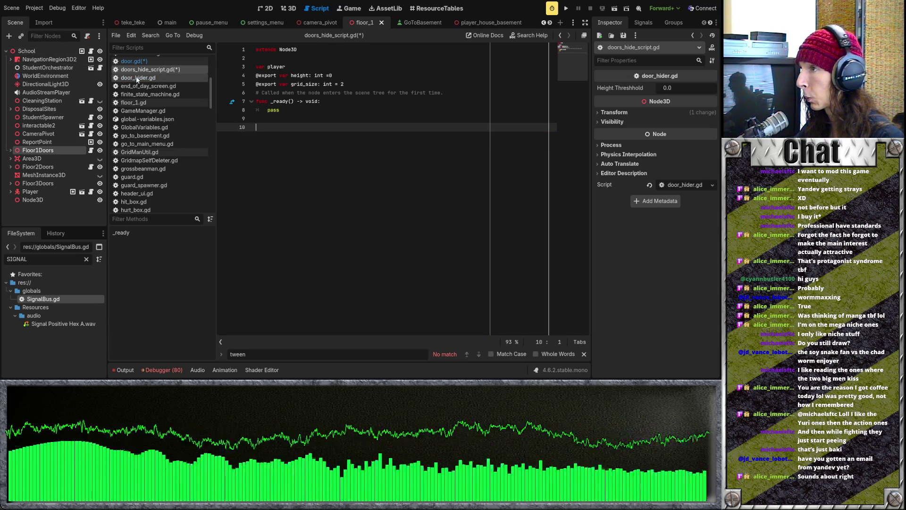
left_click_drag(355, 84, 255, 77)
key("ctrl+c")
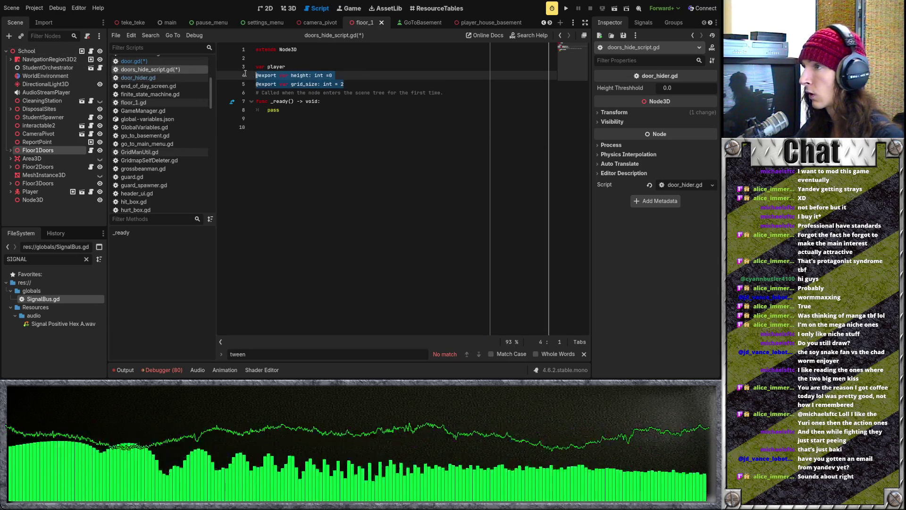
Step: Paste the height and grid_size exports into door_hider.gd, removing the duplicate height line
left_click(92, 150)
left_click(287, 92)
left_click(303, 59)
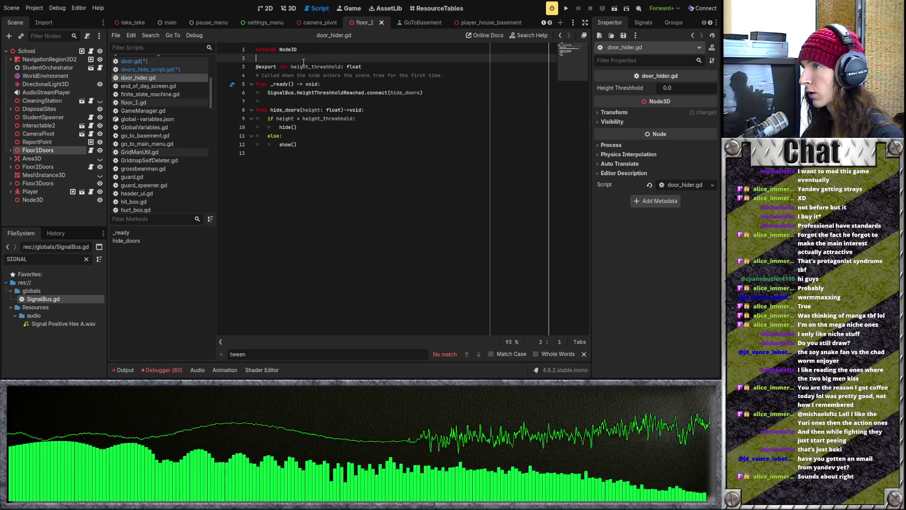
key("ctrl+v")
left_click(350, 58)
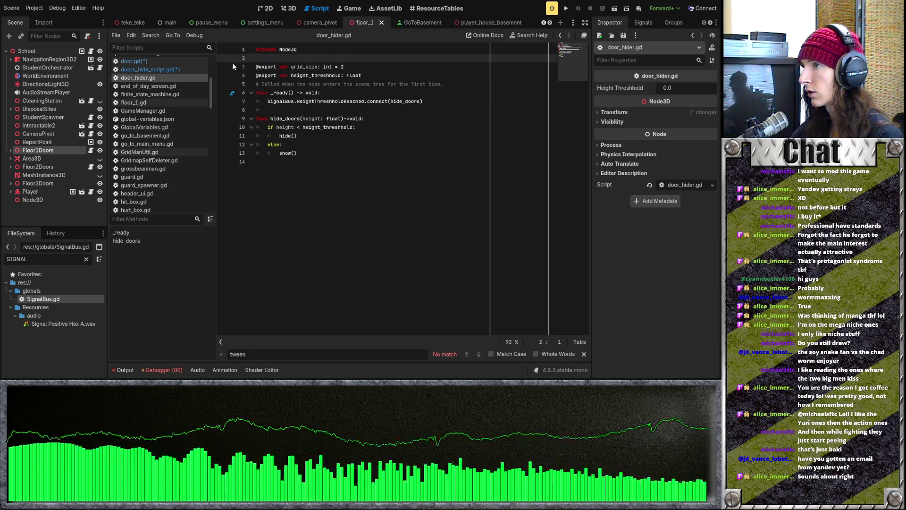
key("shift+Home")
key("BackSpace")
key("ctrl+z")
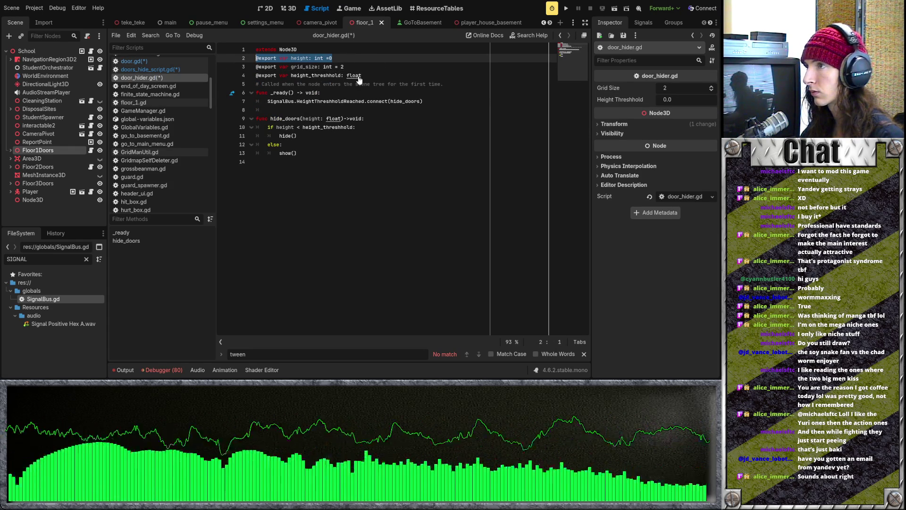
key("BackSpace")
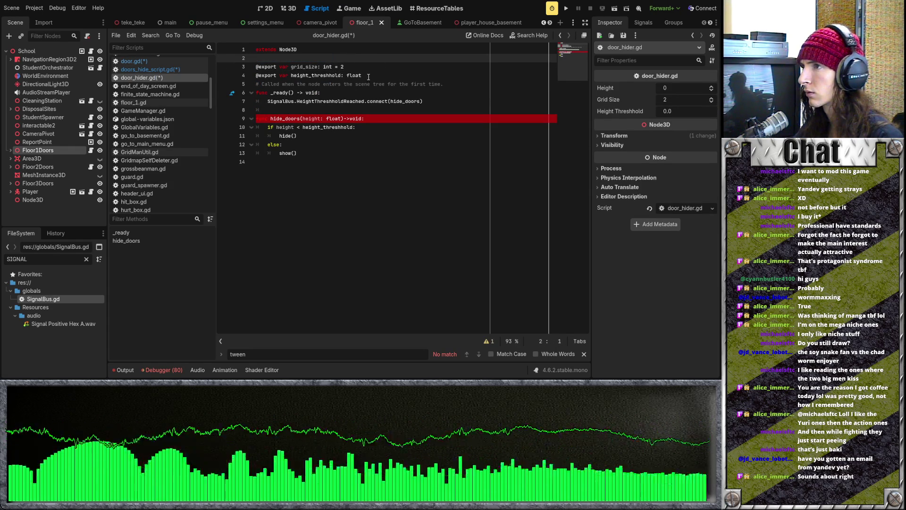
Step: Try assigning grid_size as the float export's default value and save door_hider.gd
left_click(368, 76)
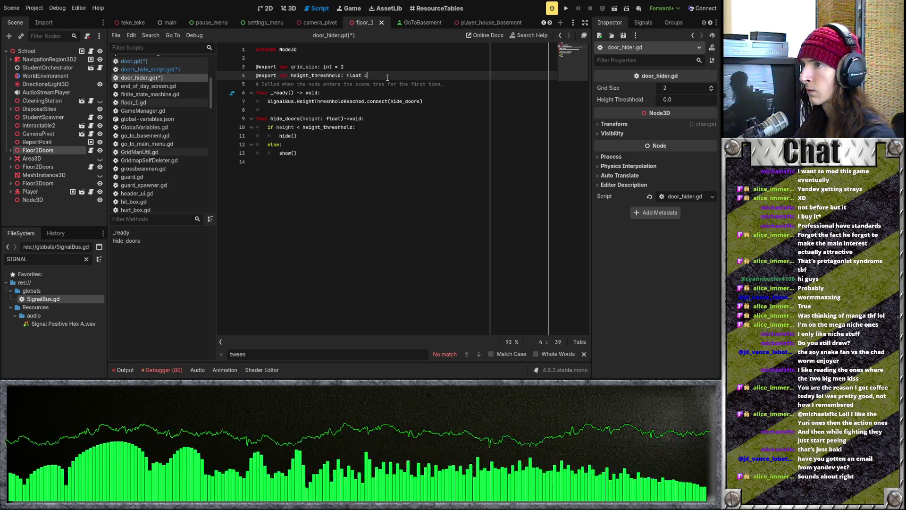
type("=")
key("BackSpace")
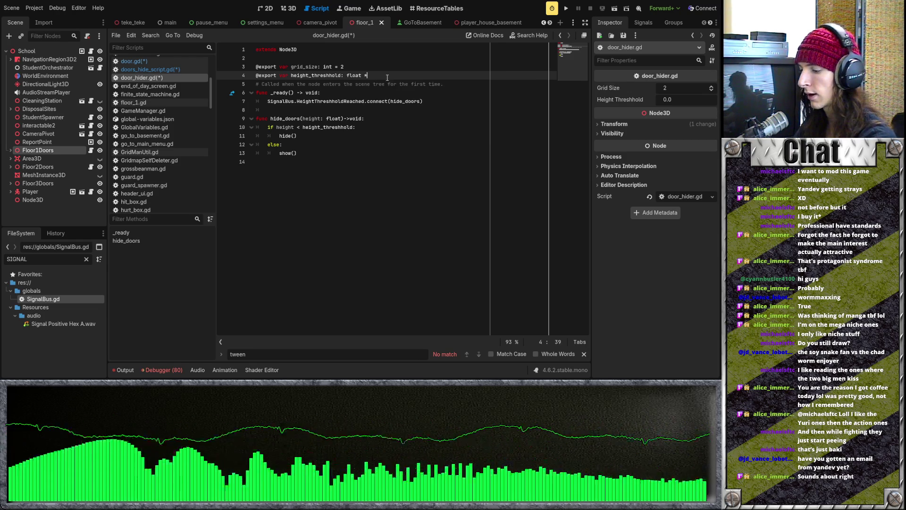
type("grid")
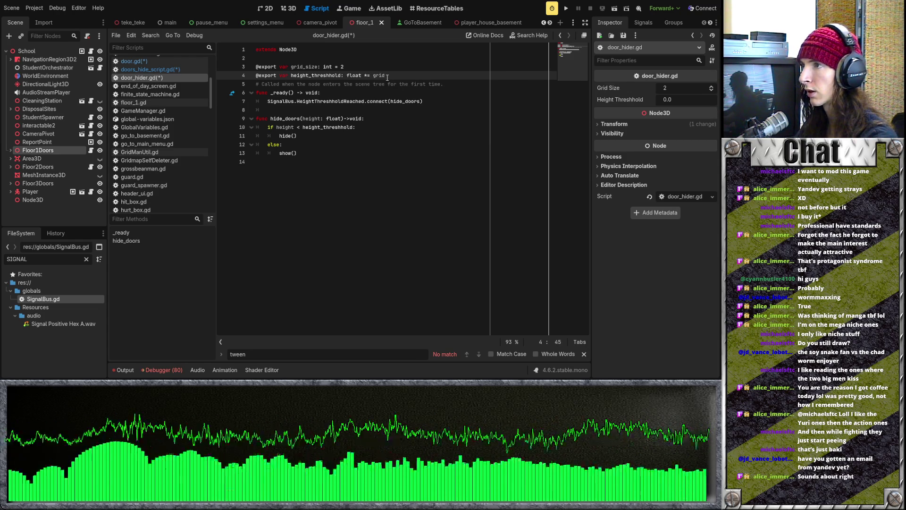
type("_size")
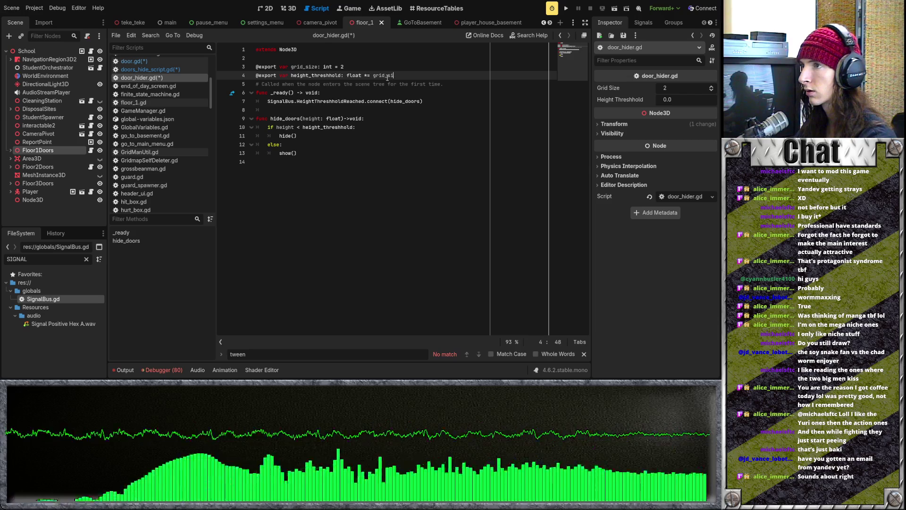
key("ctrl+s")
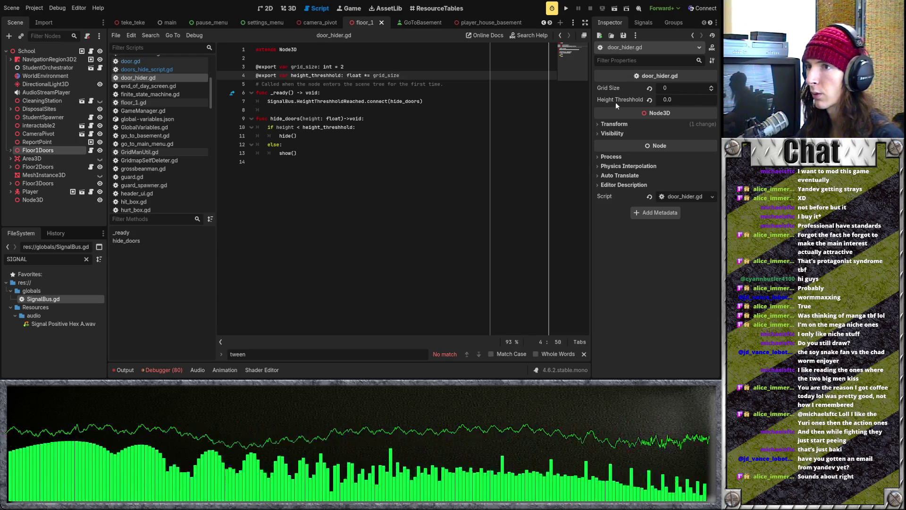
Step: Restore Grid Size to 2, delete the grid_size export line, and save the scene
double_click(710, 87)
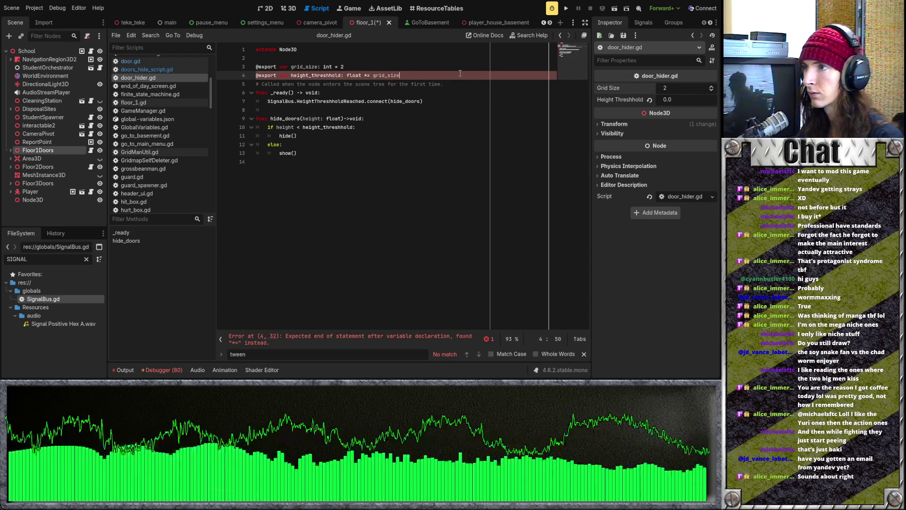
key("BackSpace")
key("BackSpace")
key("BackSpace")
type("=")
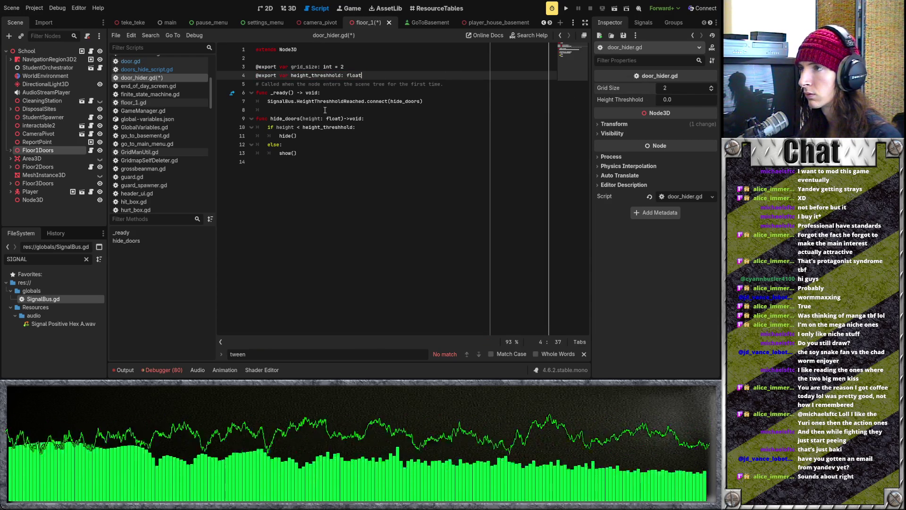
left_click_drag(351, 68, 262, 69)
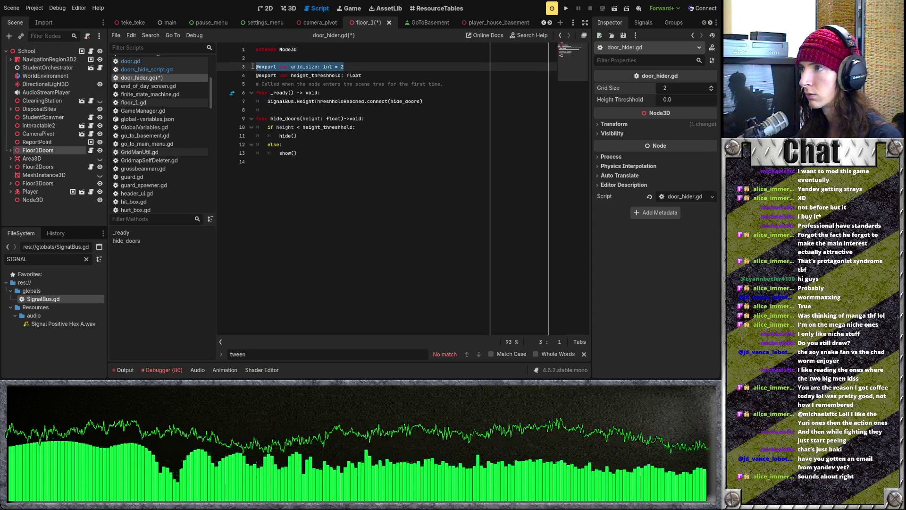
key("BackSpace")
key("ctrl+s")
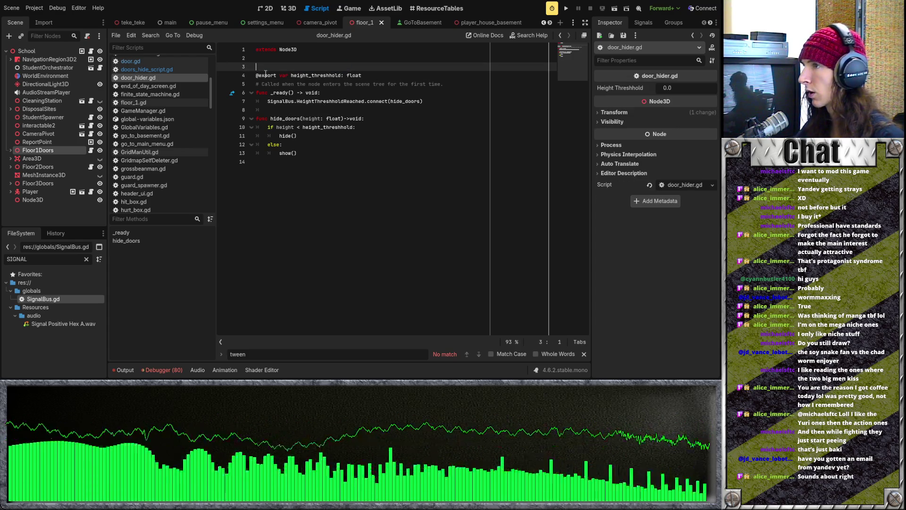
left_click(66, 168)
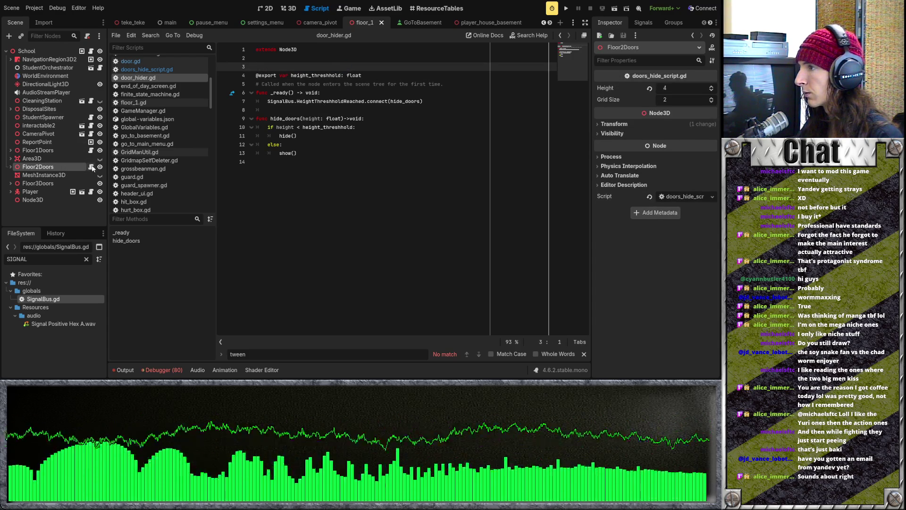
Step: Reassign the script attachments on Floor2Doors and Floor3Doors, then save the scene and run the game
left_click(87, 36)
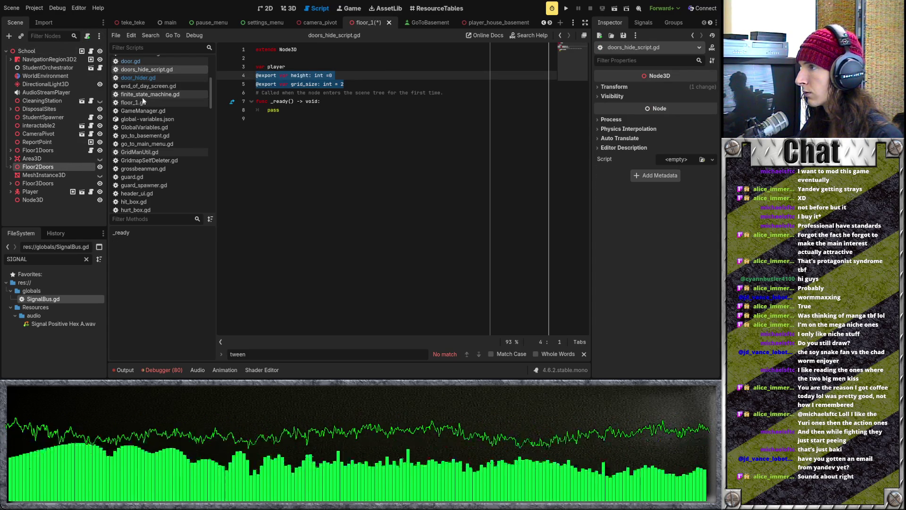
left_click_drag(148, 67, 55, 170)
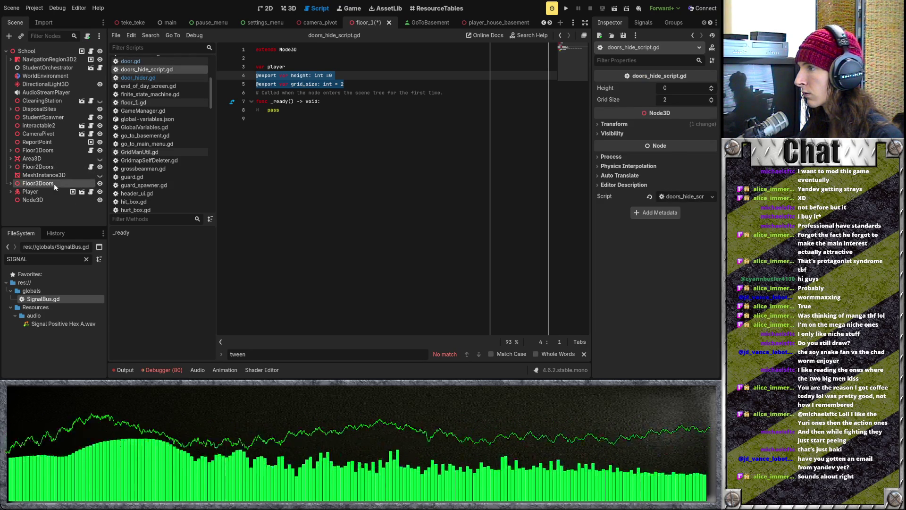
left_click(54, 183)
left_click_drag(146, 69, 46, 184)
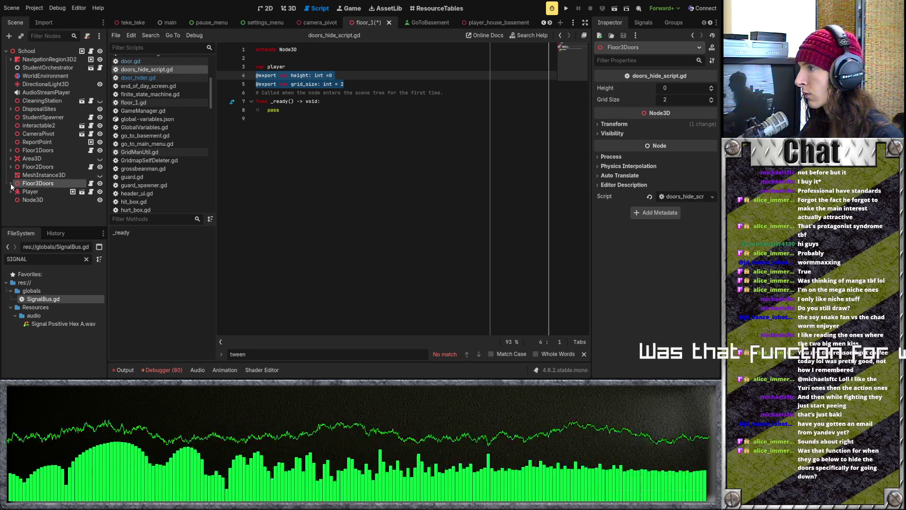
left_click(566, 8)
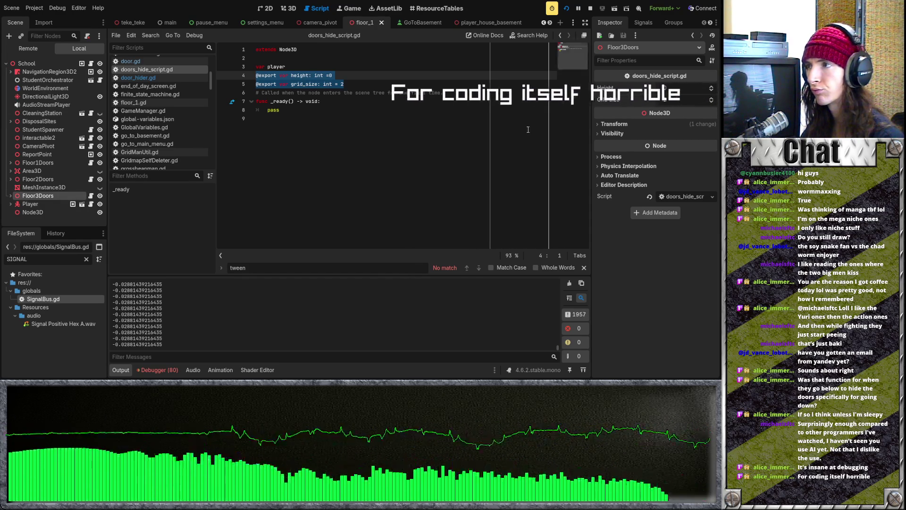
Step: Clear the selected lines in Floor2Doors' script and bring door_hider.gd back into the editor
left_click(70, 179)
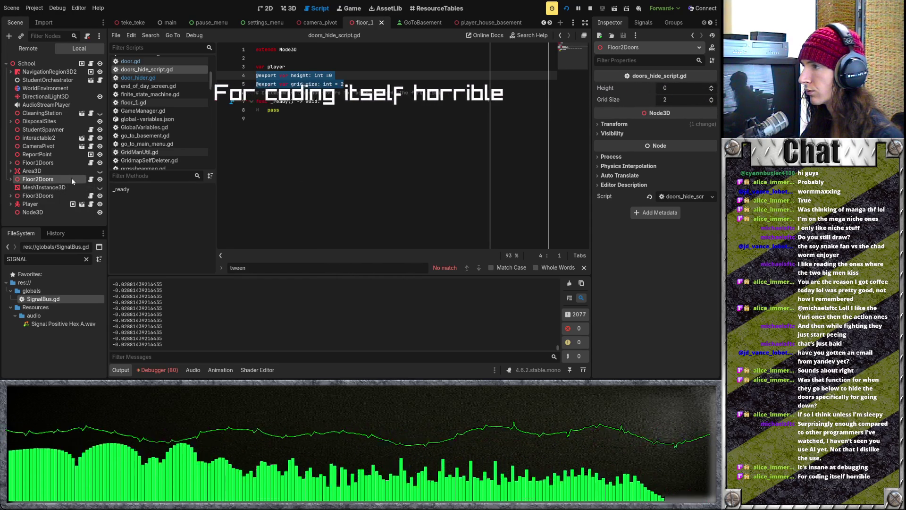
left_click(90, 179)
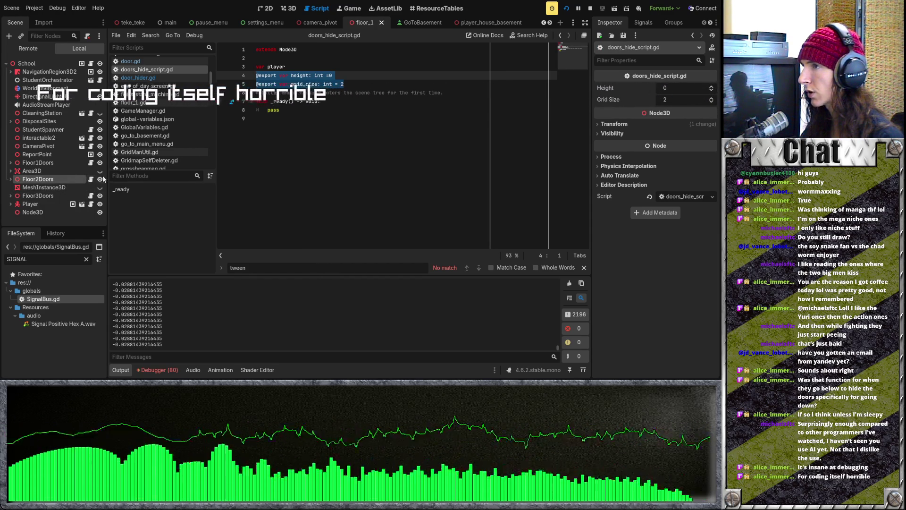
left_click(378, 136)
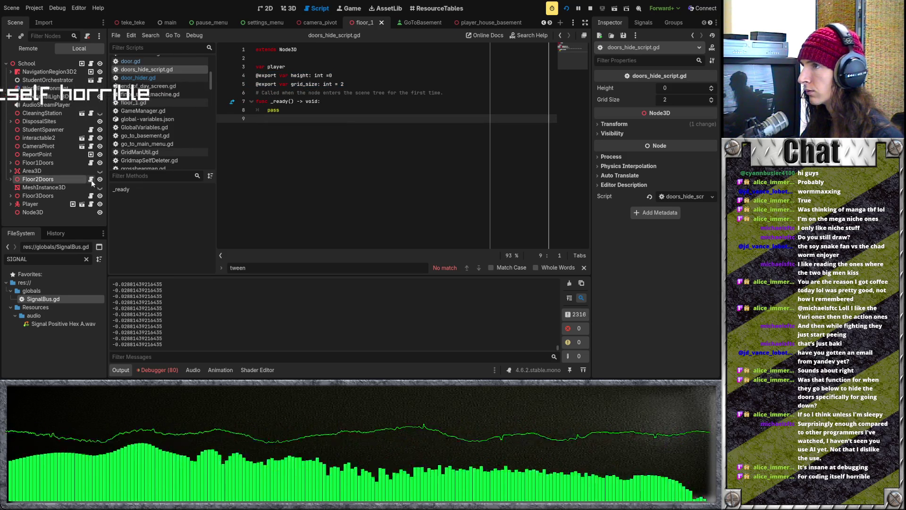
left_click(369, 113)
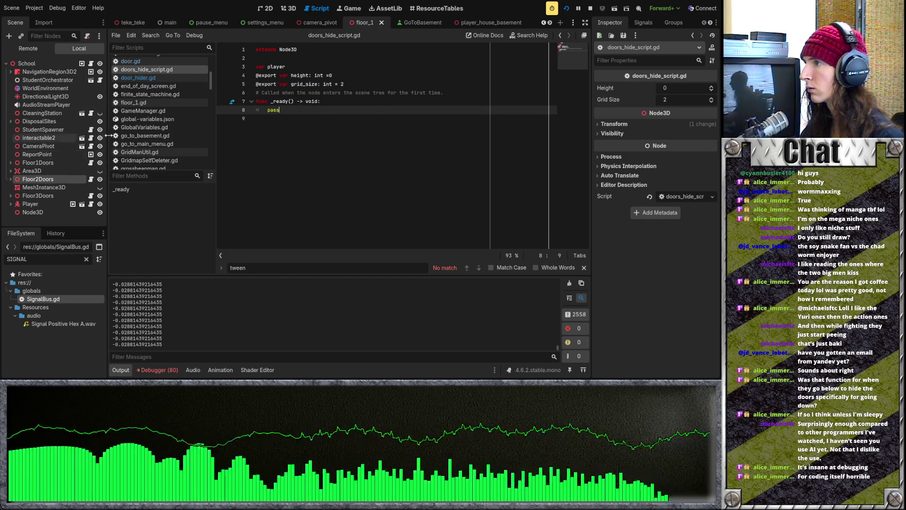
left_click(149, 78)
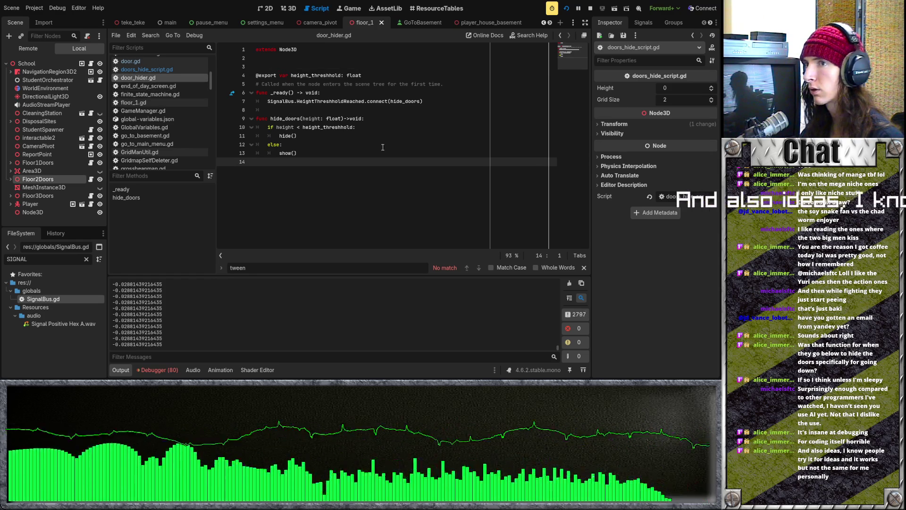
left_click(383, 147)
left_click(146, 70)
left_click(144, 78)
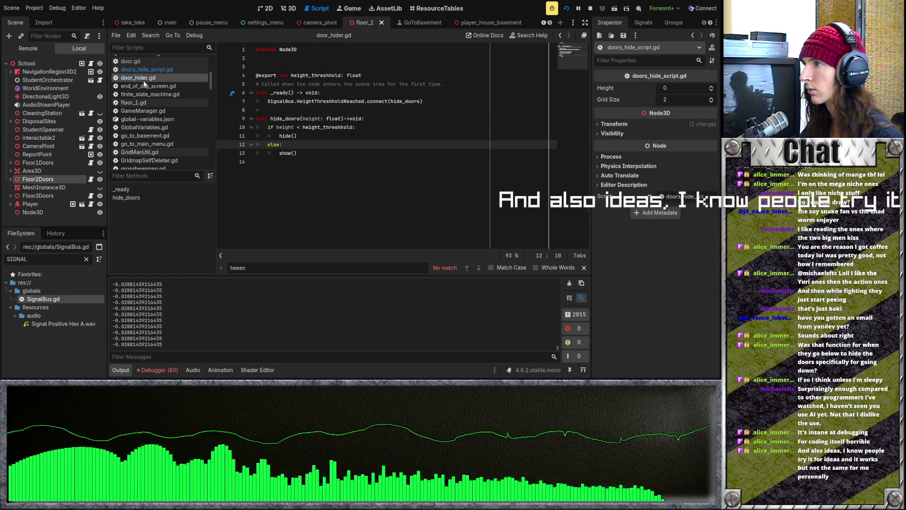
Step: Attach door_hider.gd to Floor2Doors and expand Floor2Doors and Floor3Doors to show their doors
mouse_move(137, 78)
left_mouse_down()
mouse_move(54, 180)
mouse_move(38, 179)
left_mouse_up()
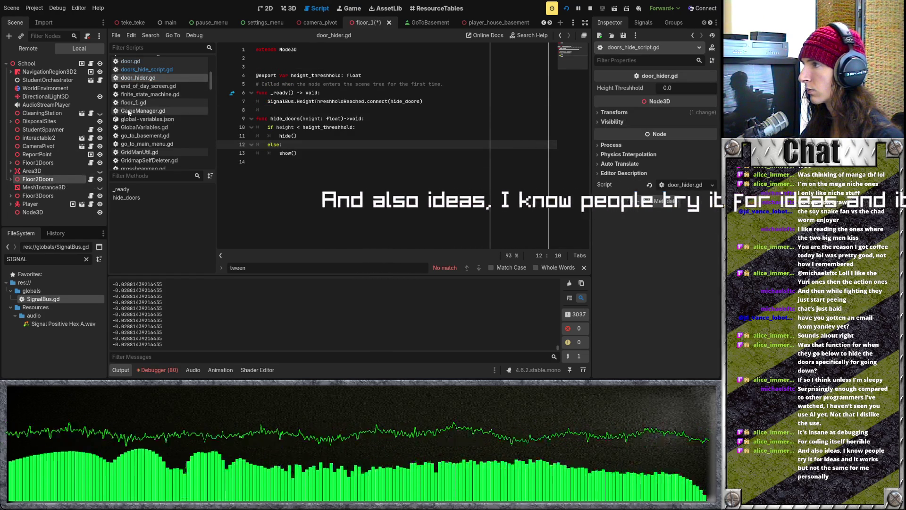
left_click(10, 178)
mouse_move(137, 78)
left_mouse_down()
mouse_move(91, 150)
mouse_move(48, 163)
mouse_move(53, 169)
left_mouse_up()
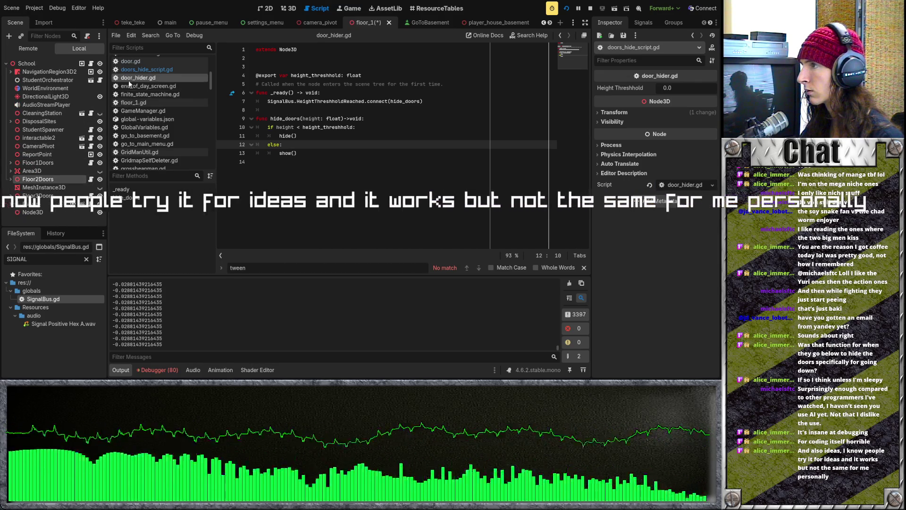
left_click(11, 195)
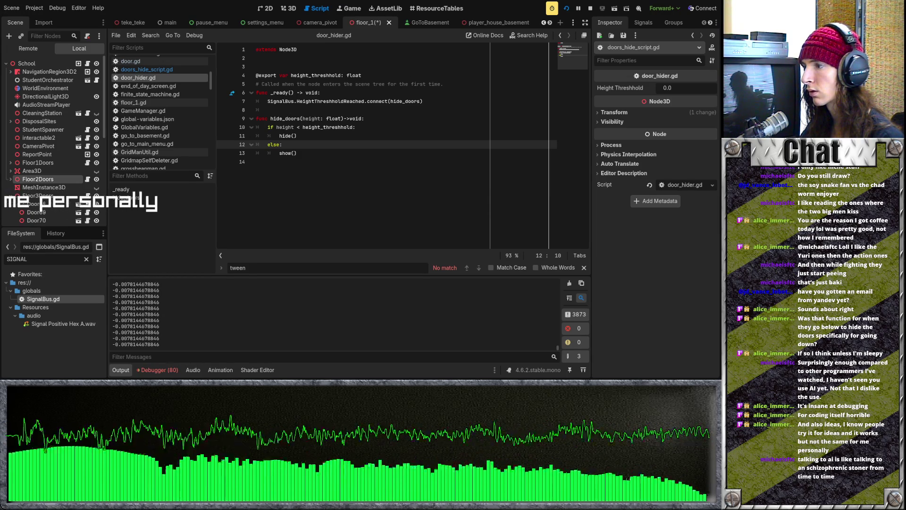
left_click(333, 156)
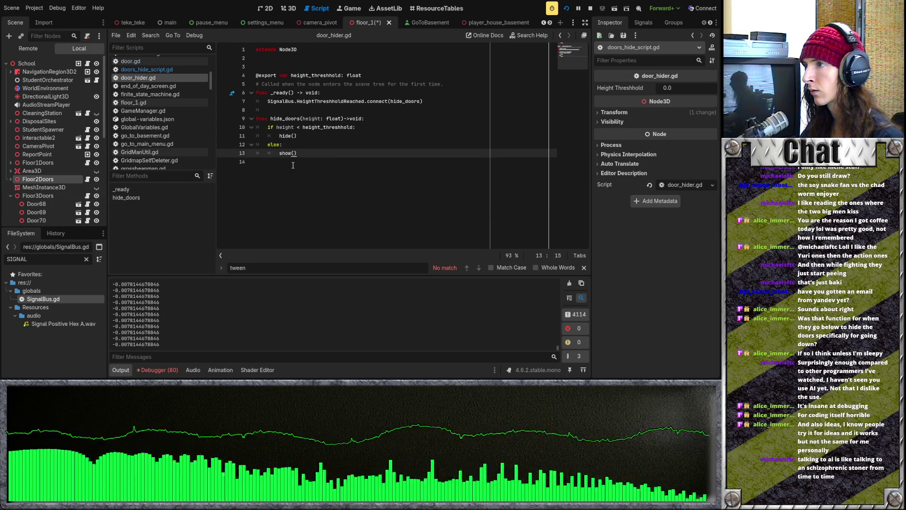
left_click(381, 118)
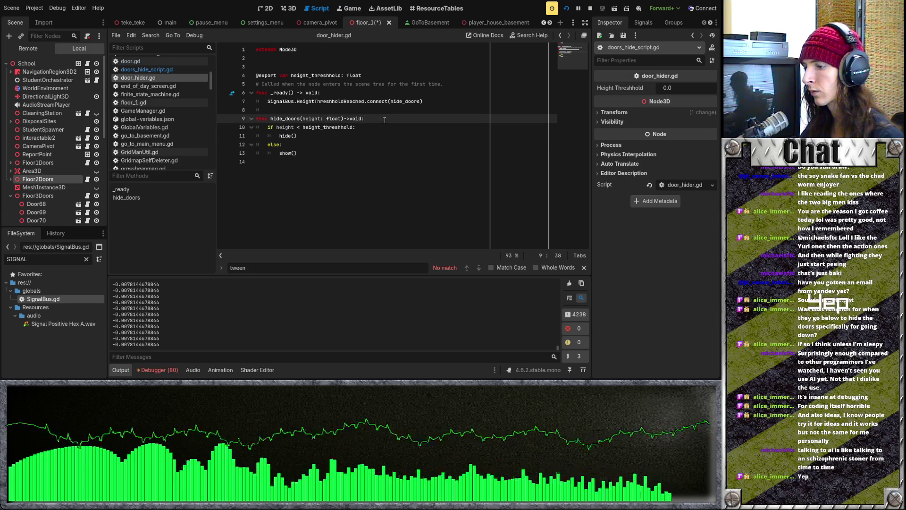
Step: Add print("HELALFLJARJF") as hide_doors' first line, save, and unmaximize the editor window
key("Return")
type("print(\"HELALFLJA")
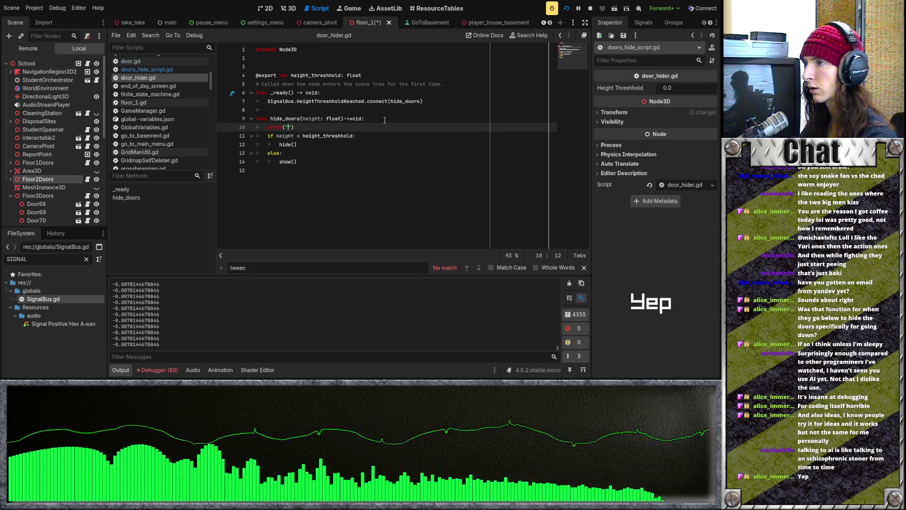
type("RJF")
key("ctrl+s")
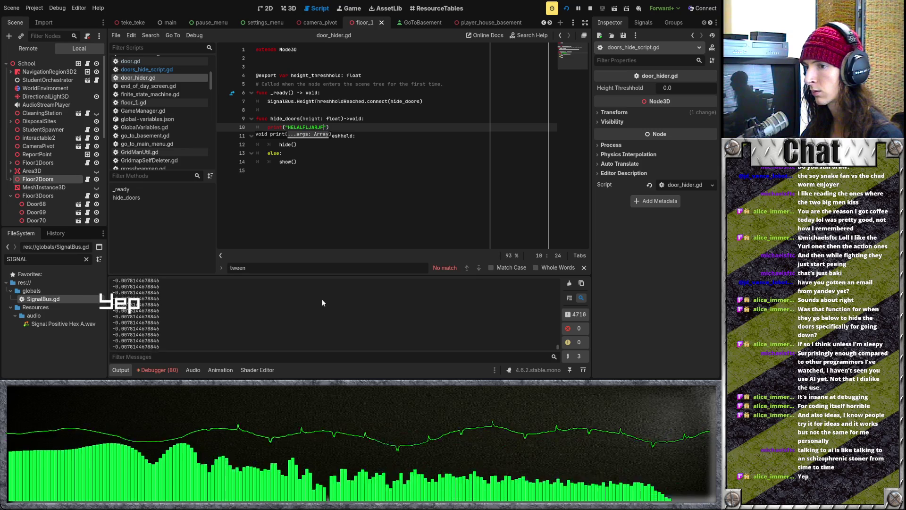
double_click(338, 9)
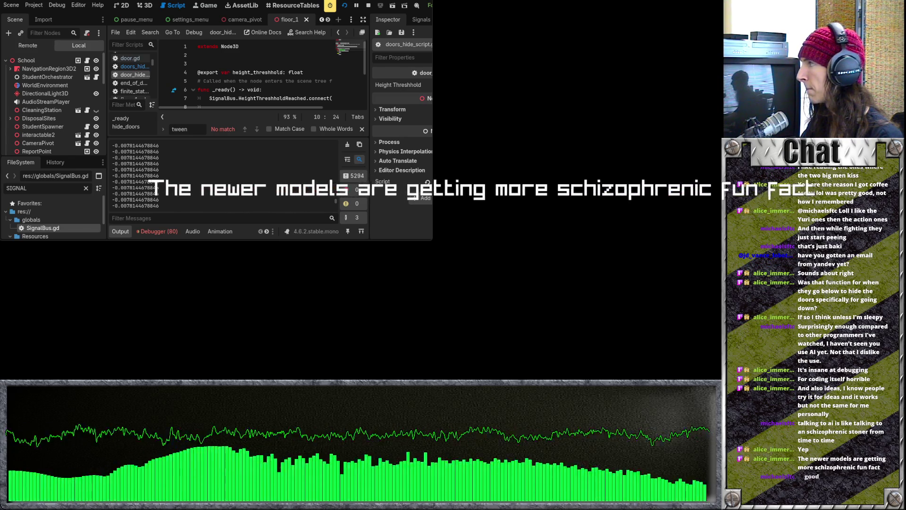
Step: Re-maximize the editor window and stop the running game
key("super+Up")
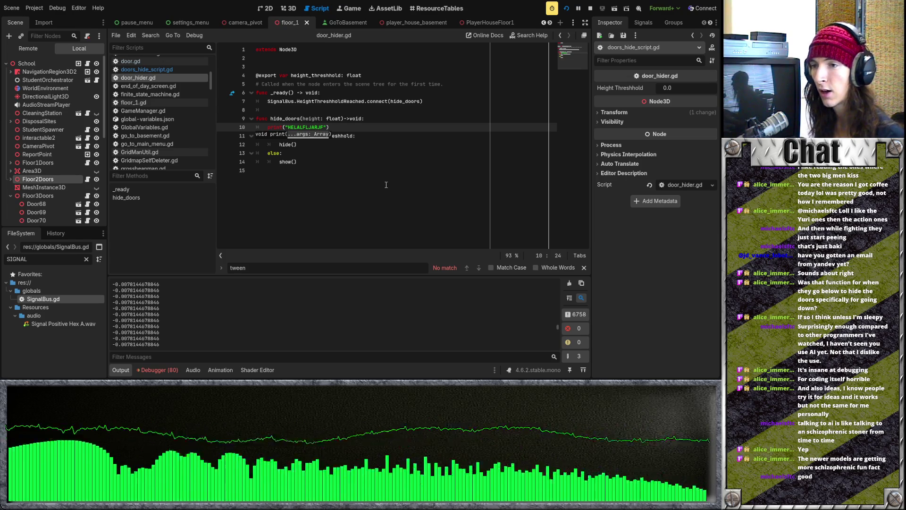
left_click(590, 9)
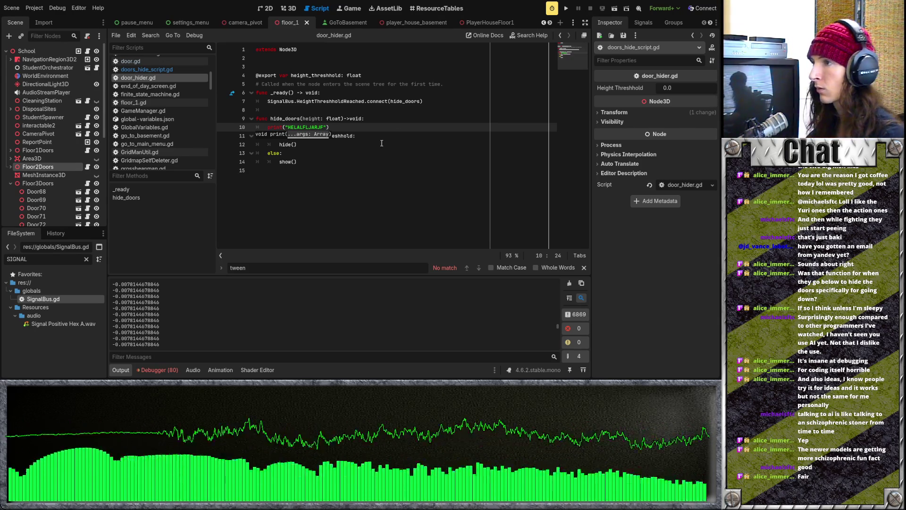
Step: Collapse Floor3Doors and keep Floor2Doors' Height Threshold at 0.0
left_click(349, 158)
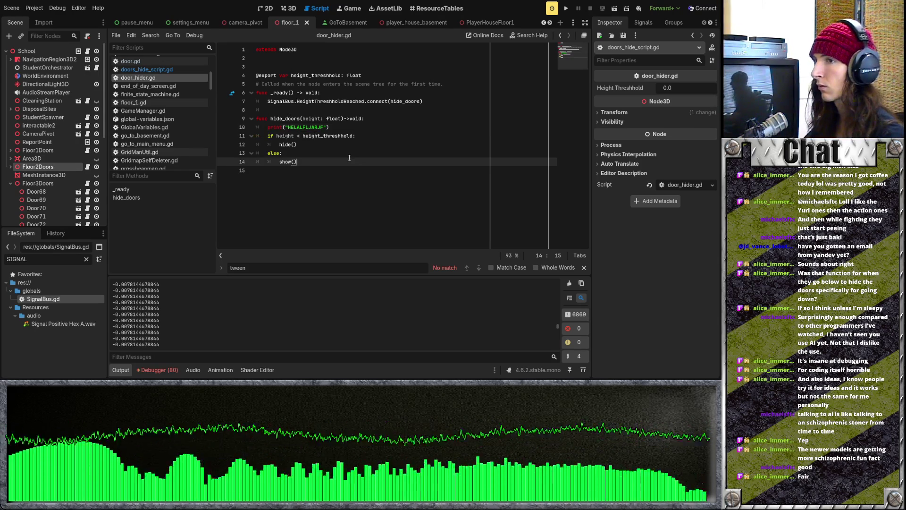
left_click(11, 183)
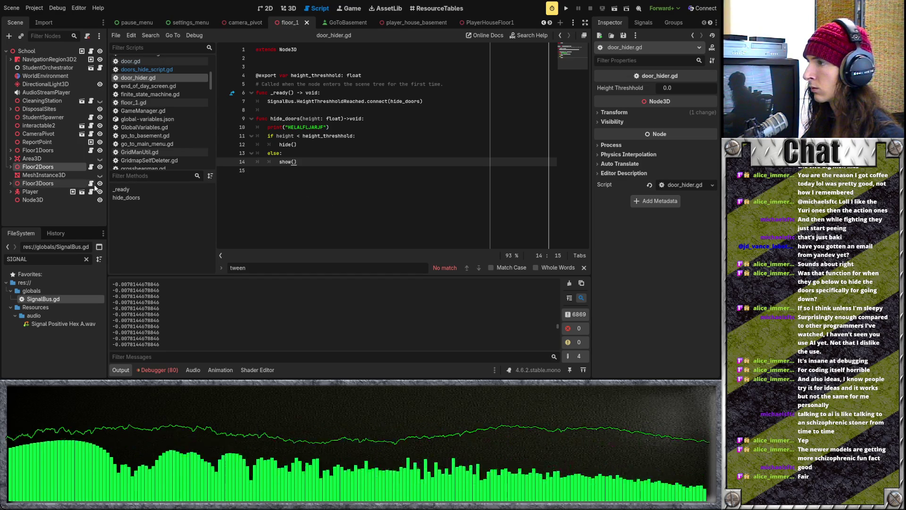
left_click(680, 88)
key("Return")
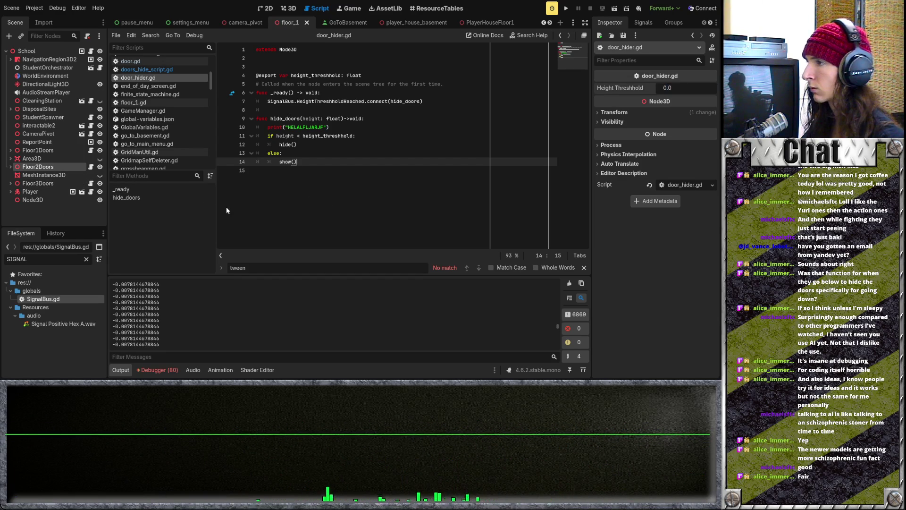
Step: Open the door script from Floor2Doors' children and search it for hide
left_click(10, 167)
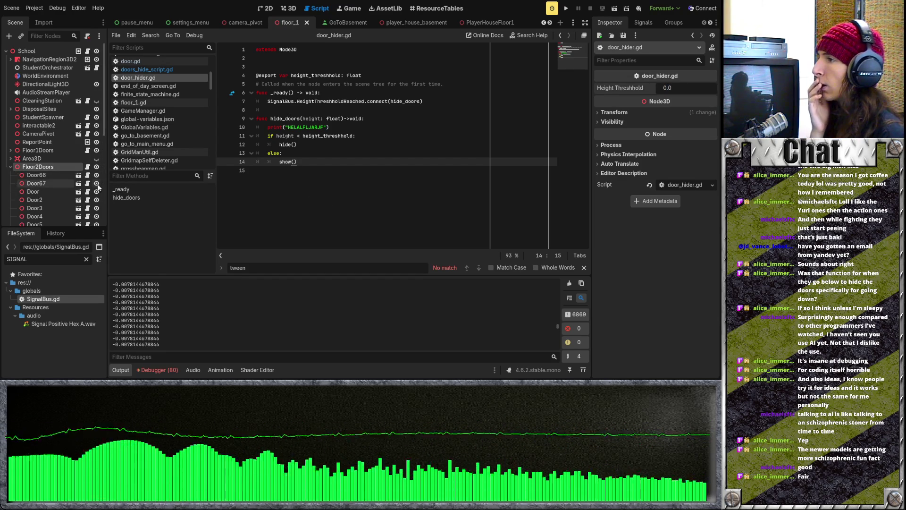
left_click(87, 175)
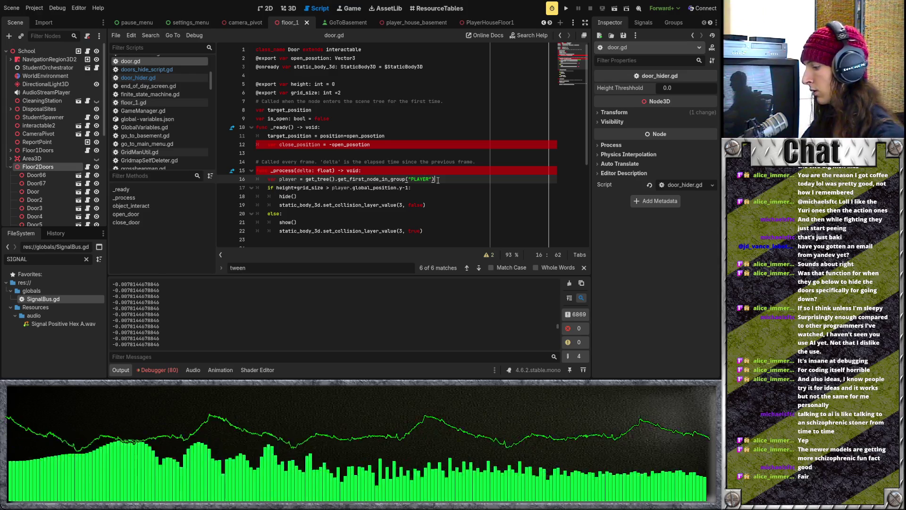
key("ctrl+f")
type("hide")
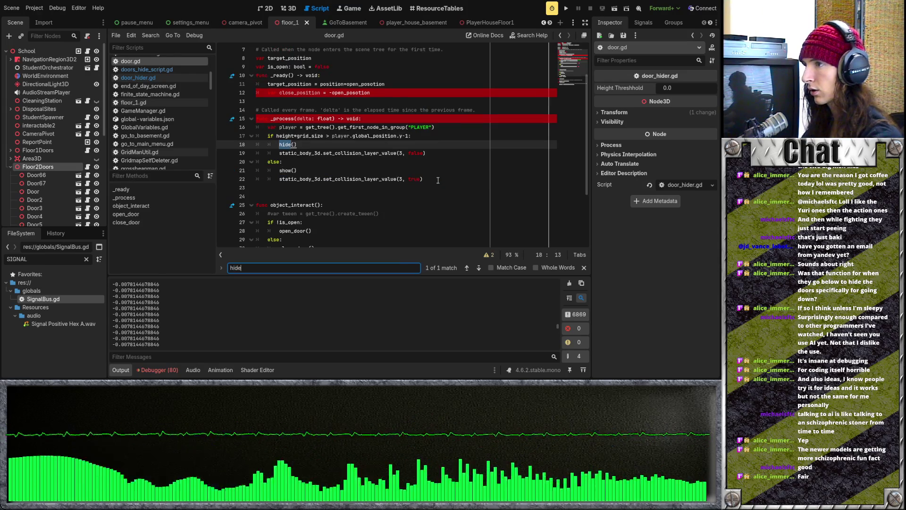
left_click(382, 144)
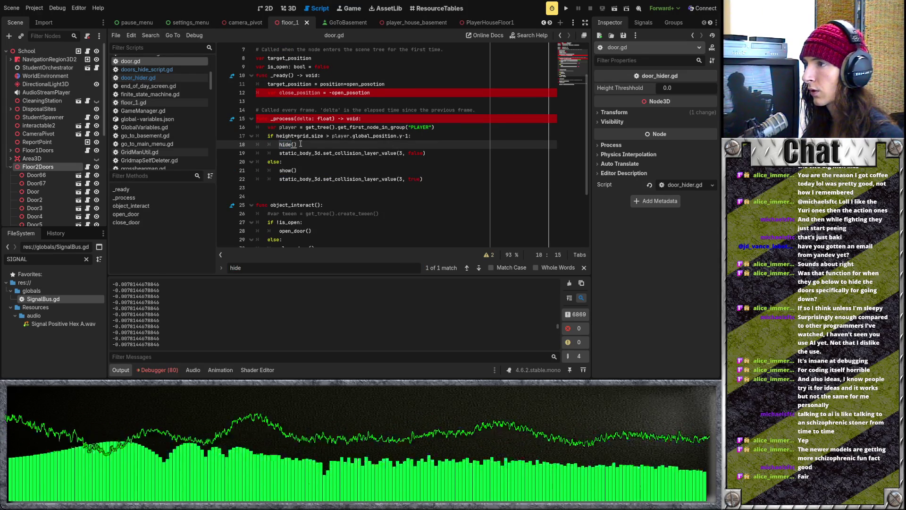
left_click(367, 162)
scroll(358, 164, "up", 1)
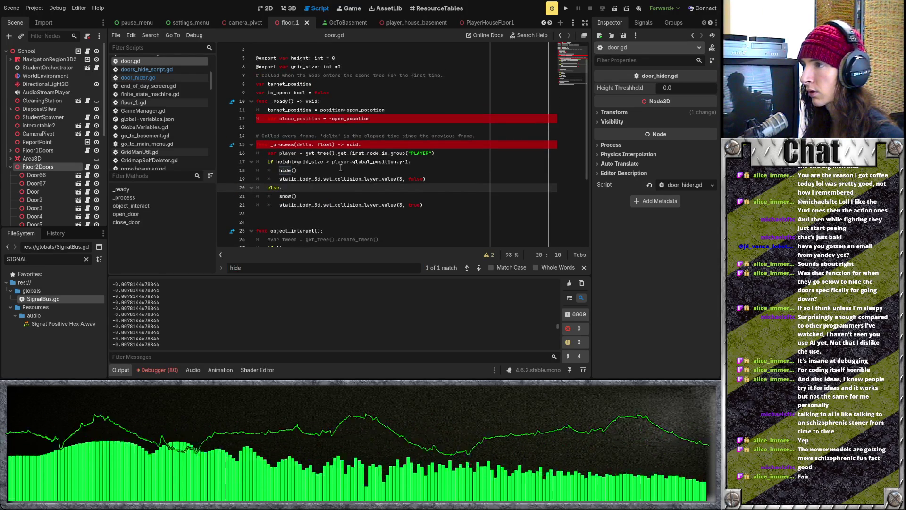
Step: Change line 17's height comparison to > and delete the hide() and show() calls
left_click(327, 162)
type(">")
key("Down")
key("End")
key("BackSpace")
key("BackSpace")
key("BackSpace")
key("BackSpace")
key("Down")
key("Down")
key("Down")
key("End")
key("BackSpace")
key("BackSpace")
key("BackSpace")
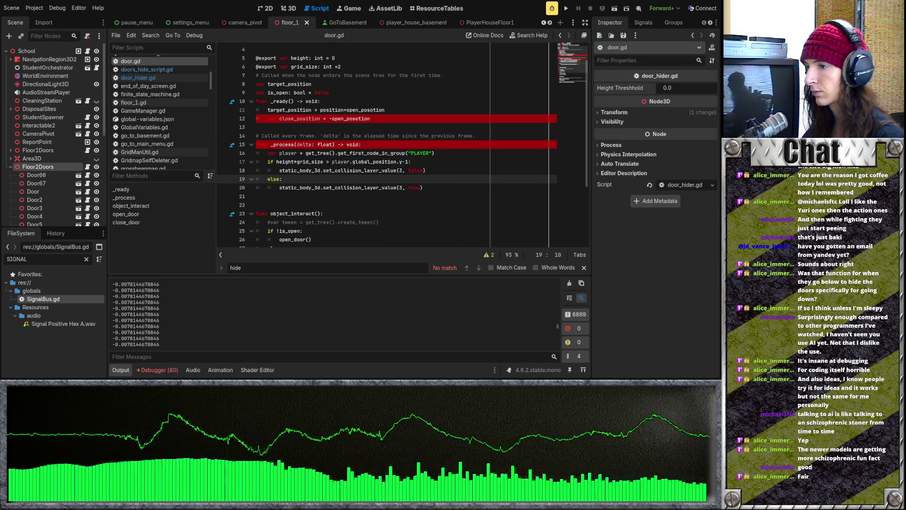
Step: Run the game with F5 to test the doors, then open the Player node's script
key("F5")
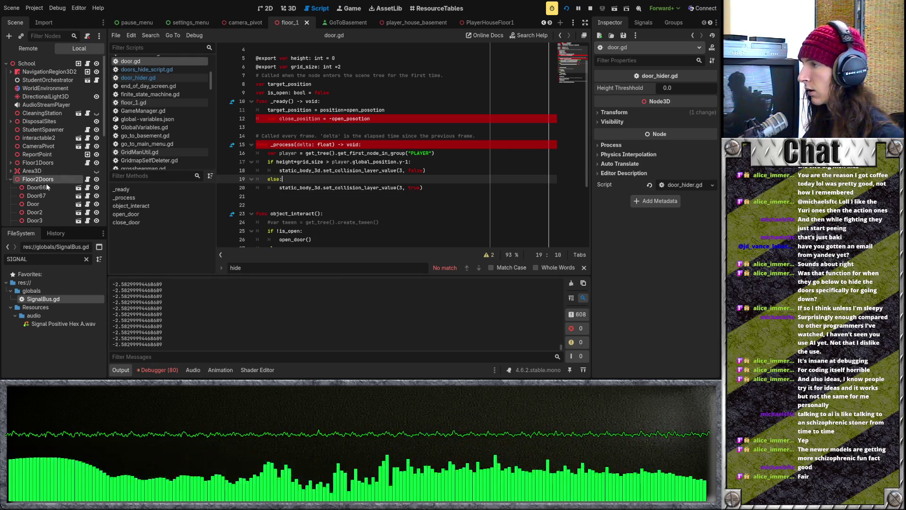
left_click(10, 179)
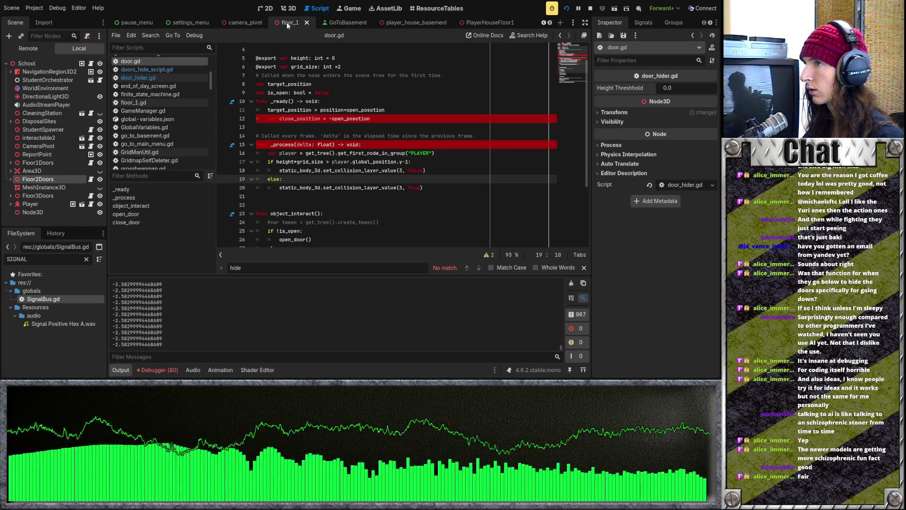
scroll(356, 22, "down", 10)
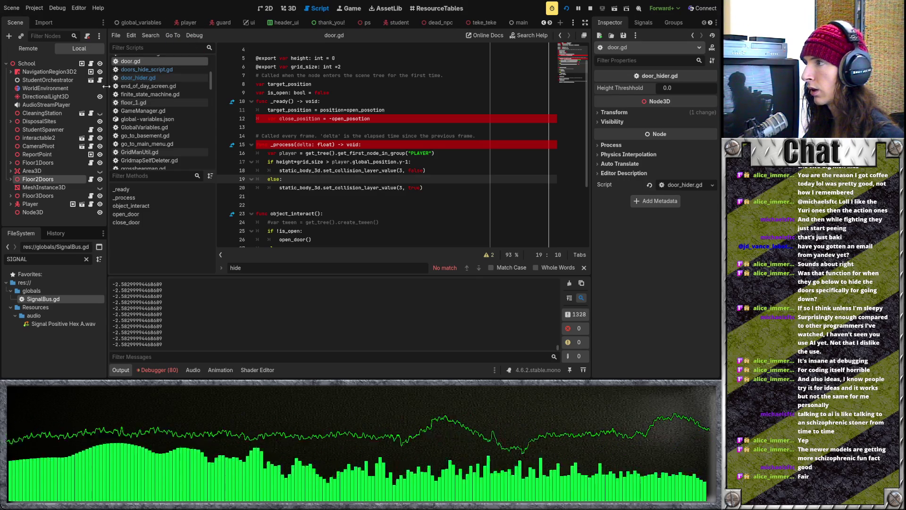
left_click(83, 204)
scroll(374, 142, "up", 3)
Step: Add print("Global Y : " + str(global_position.y)) atop player.gd's _process and save
left_click(377, 119)
key("Return")
type("print(\"Gl")
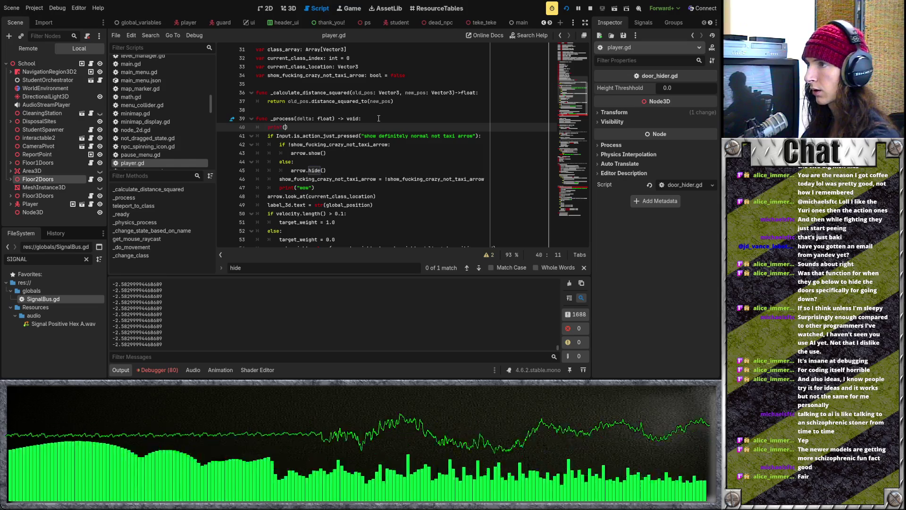
type("obal ")
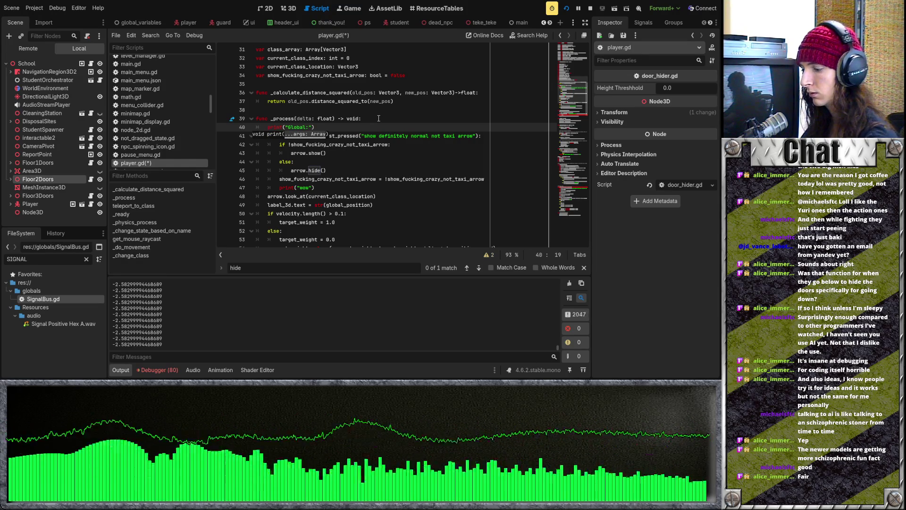
type("Y : \" + str")
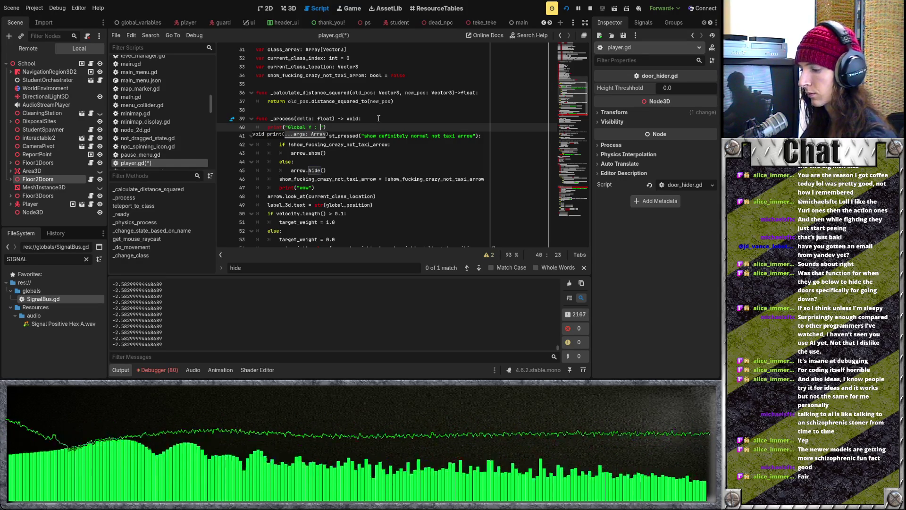
type("(global_pos")
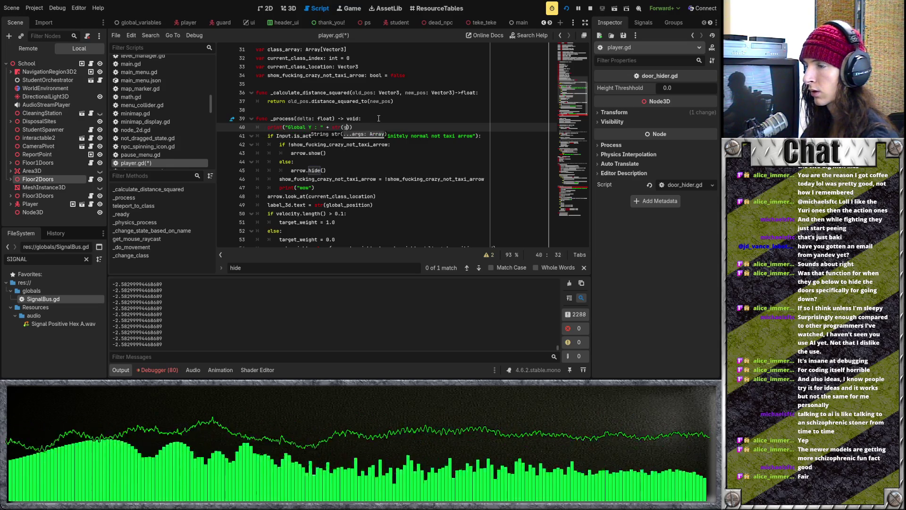
type("ition.y")
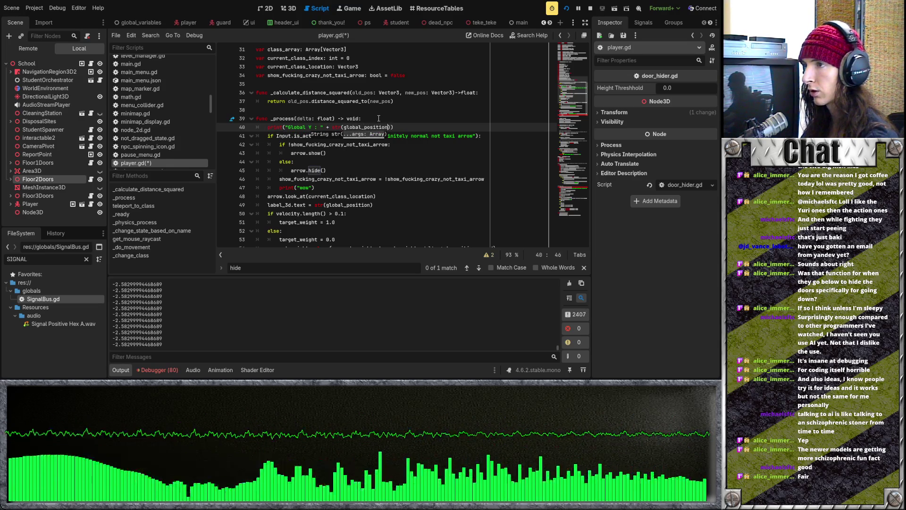
key("ctrl+s")
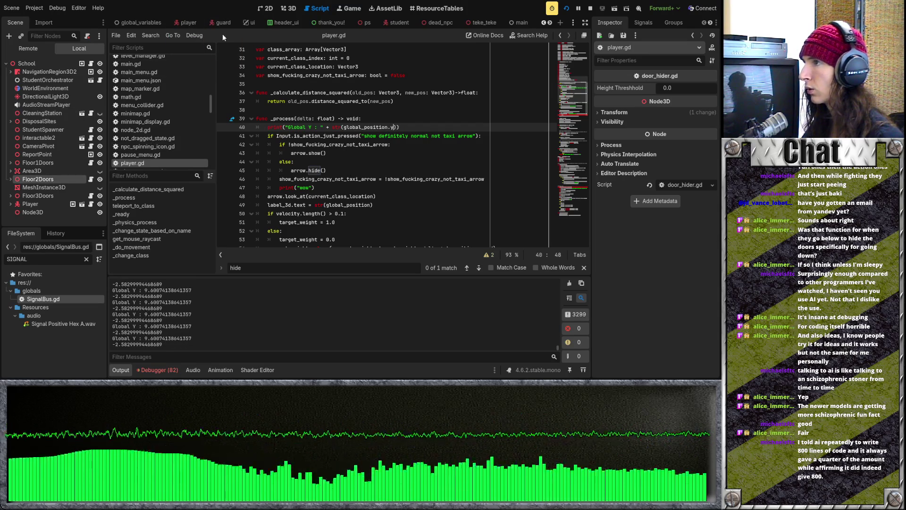
left_click(681, 88)
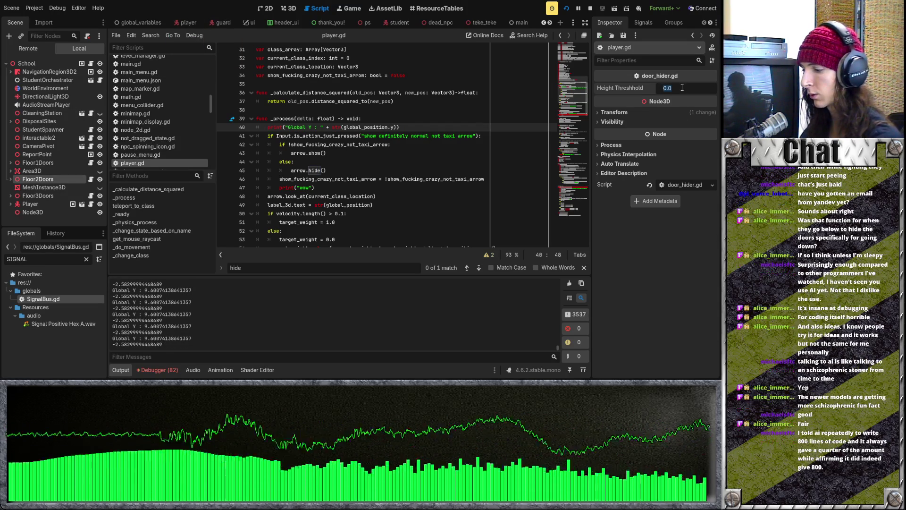
Step: Enter 9.6 as Floor2Doors' Height Threshold and clear the FileSystem filter
type("9.6")
key("Return")
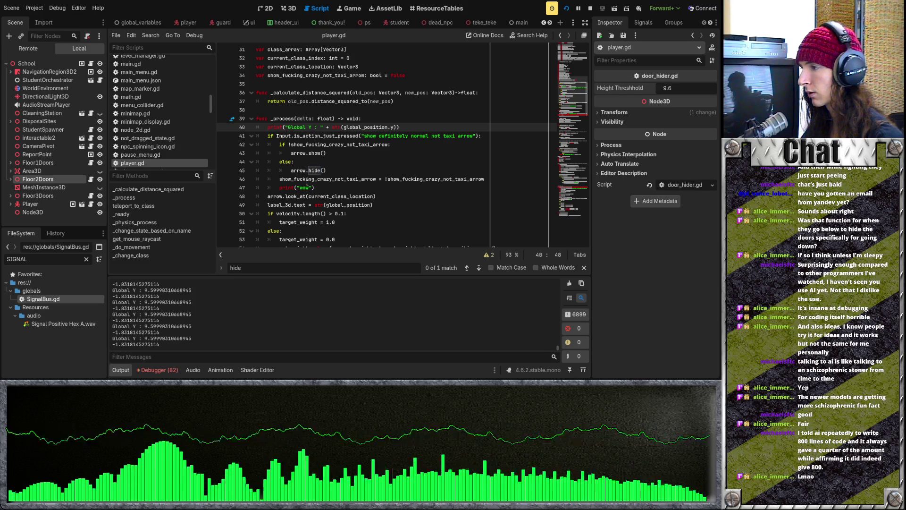
scroll(331, 23, "down", 10)
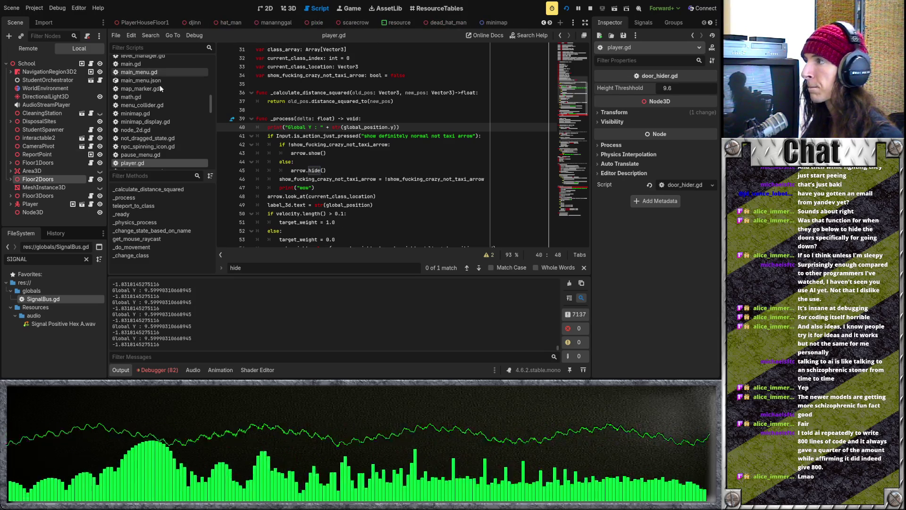
left_click(86, 259)
Step: Filter FileSystem for minimap and open the minimap scene's PlayerMarker script character_body_2d.gd
type("minimap")
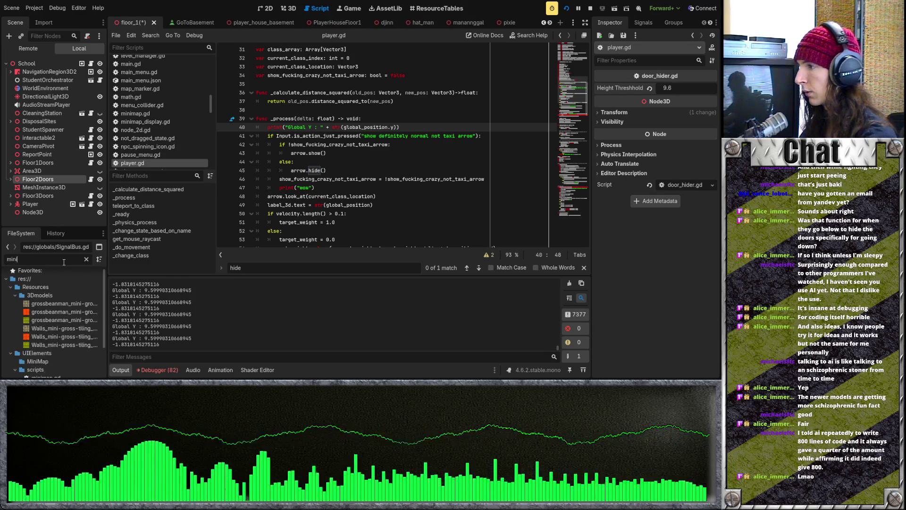
double_click(56, 324)
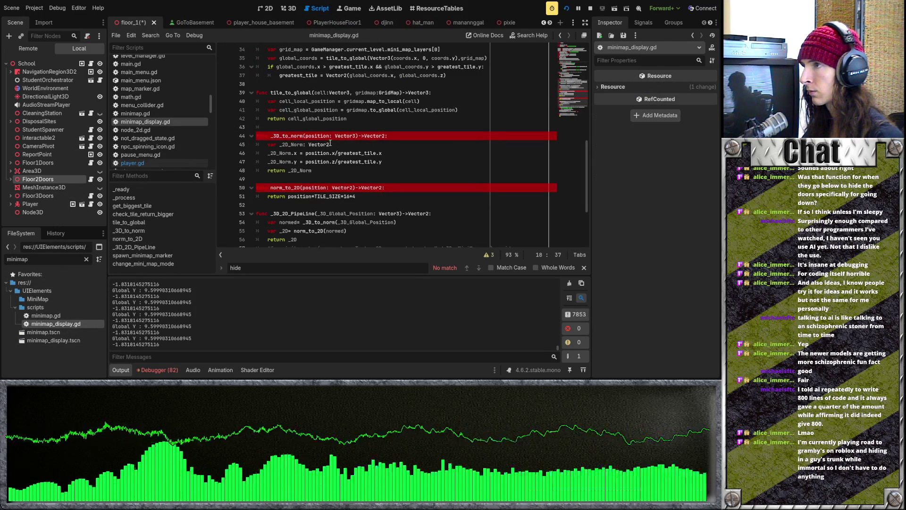
scroll(330, 143, "down", 3)
double_click(53, 341)
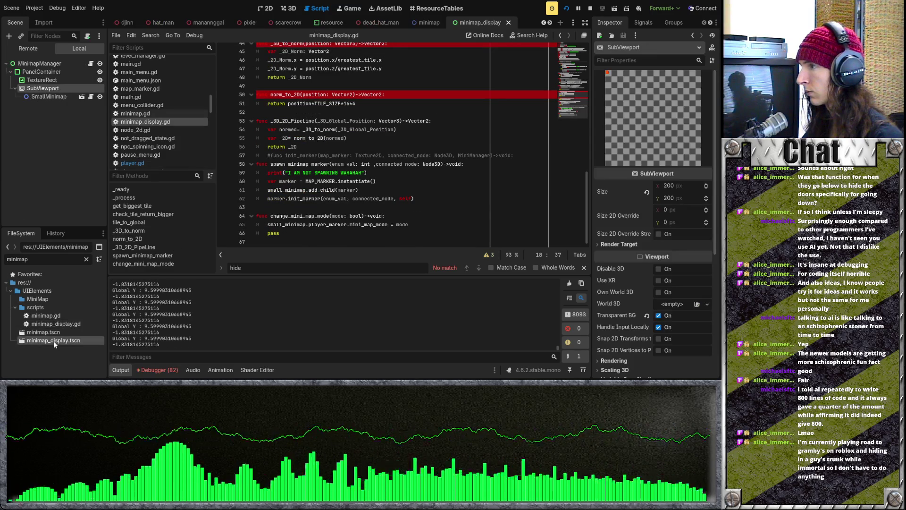
left_click(90, 96)
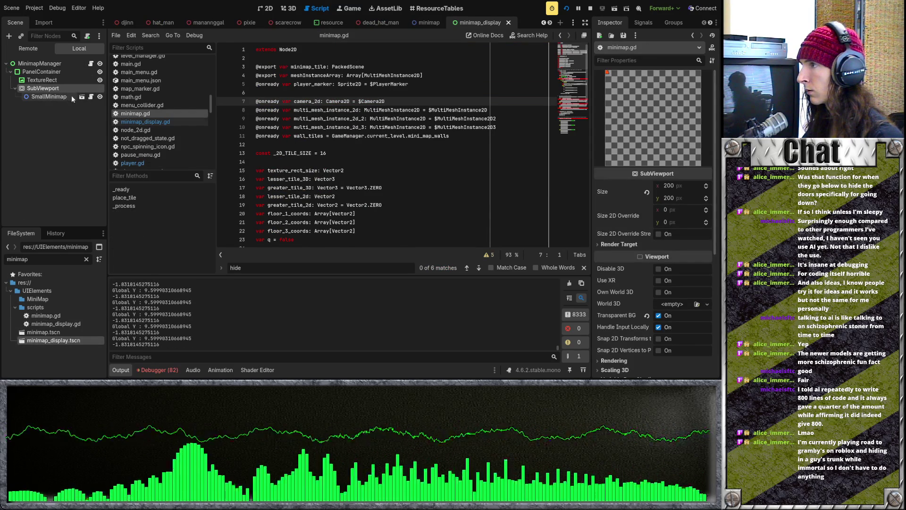
left_click(82, 97)
left_click(90, 96)
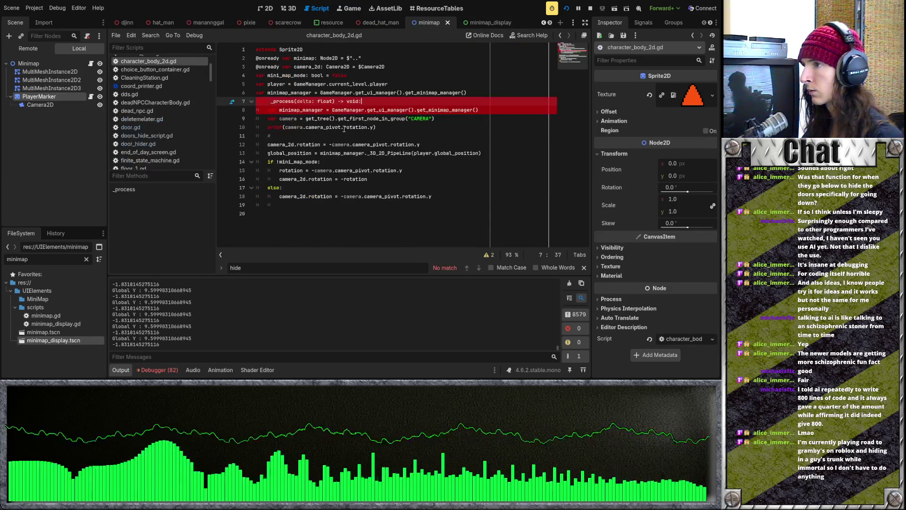
Step: Delete the camera pivot rotation print line from character_body_2d.gd
left_click(300, 144)
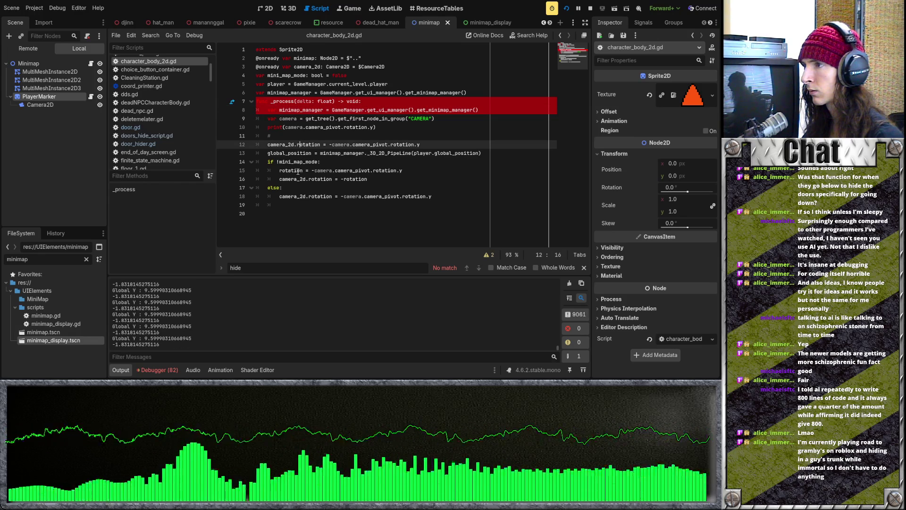
left_click_drag(376, 127, 264, 126)
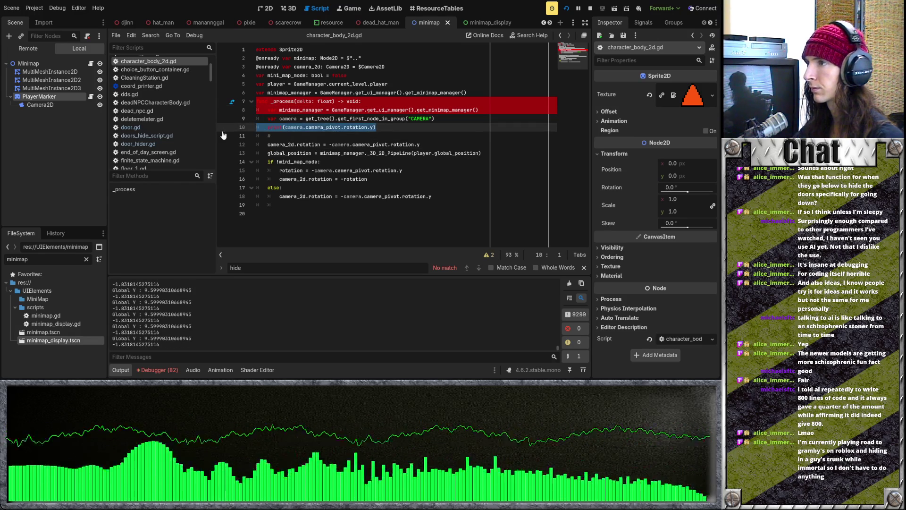
key("BackSpace")
key("BackSpace")
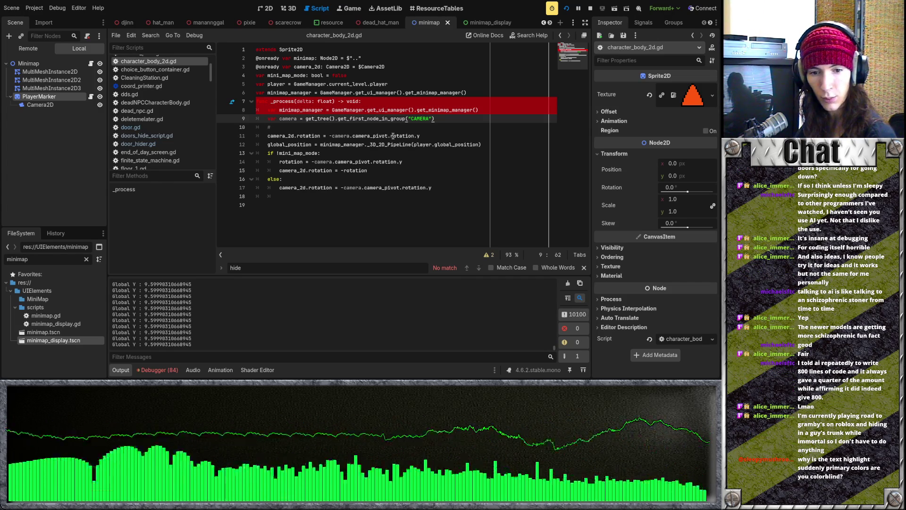
left_click(391, 136)
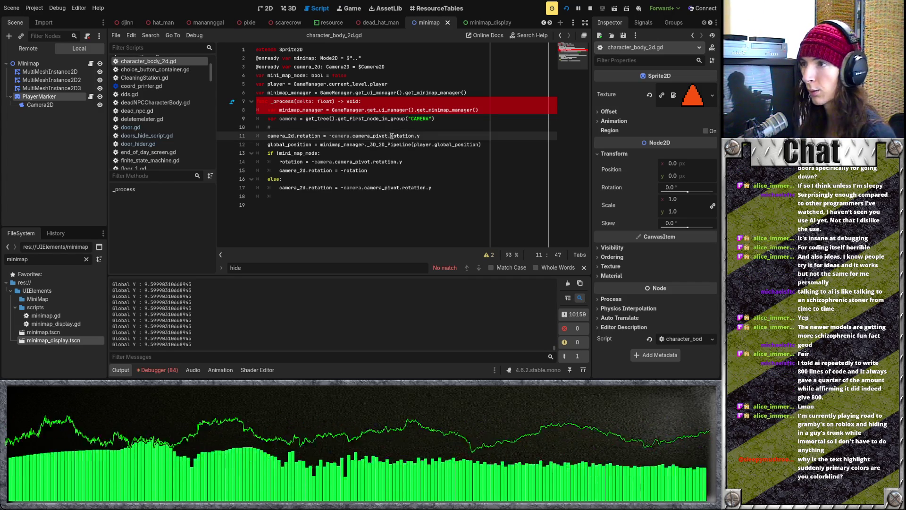
left_click(280, 118)
left_click_drag(267, 153, 285, 162)
left_click(368, 157)
left_click(363, 161)
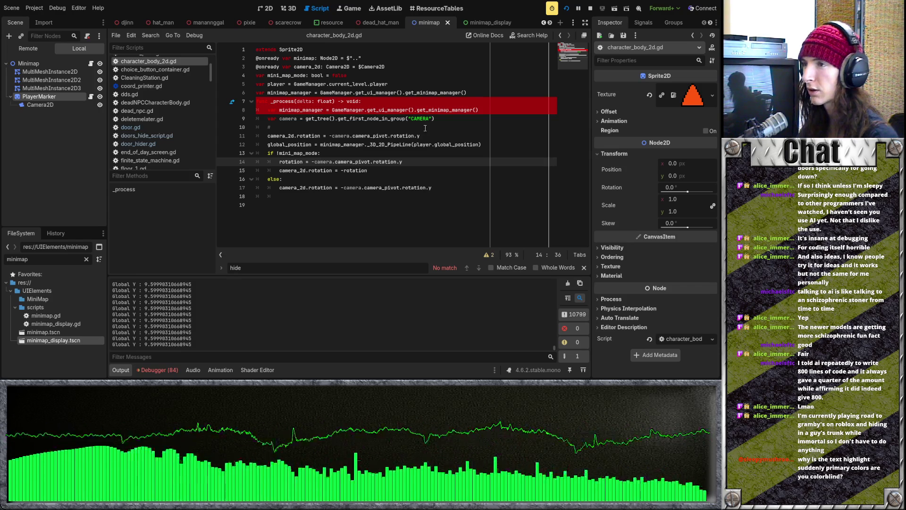
left_click(402, 118)
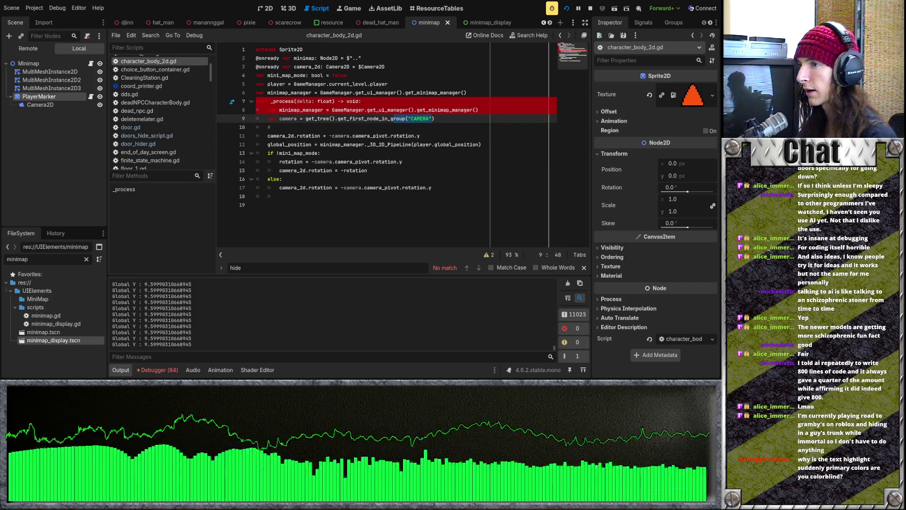
left_click(360, 196)
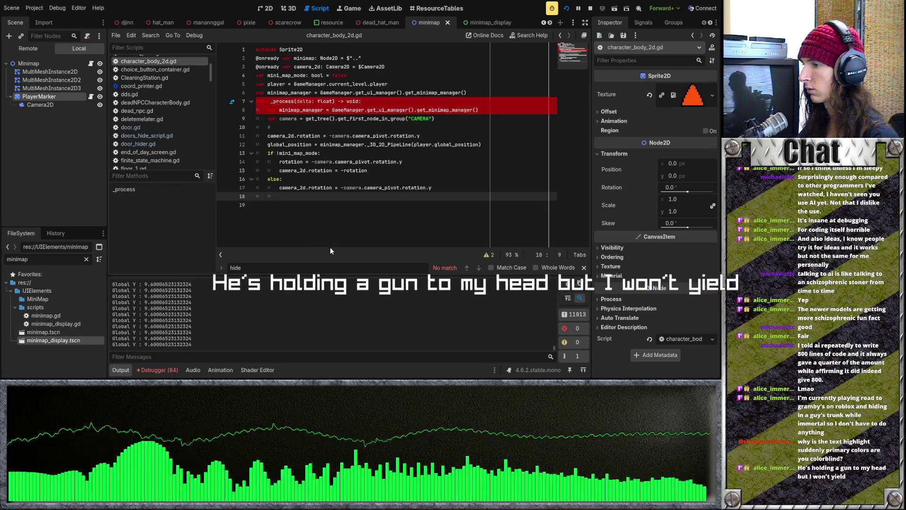
Step: Review the Debugger errors, return to the Output log, and stop the running game
left_click(163, 370)
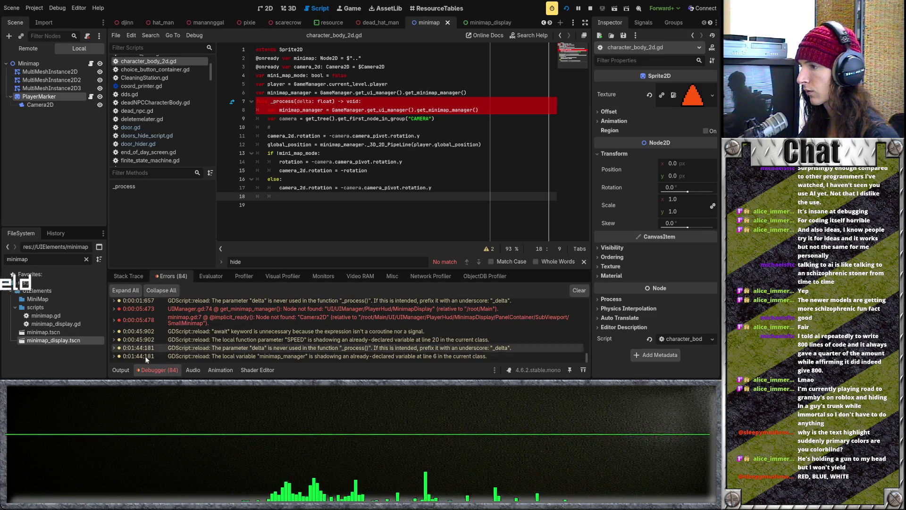
left_click(120, 370)
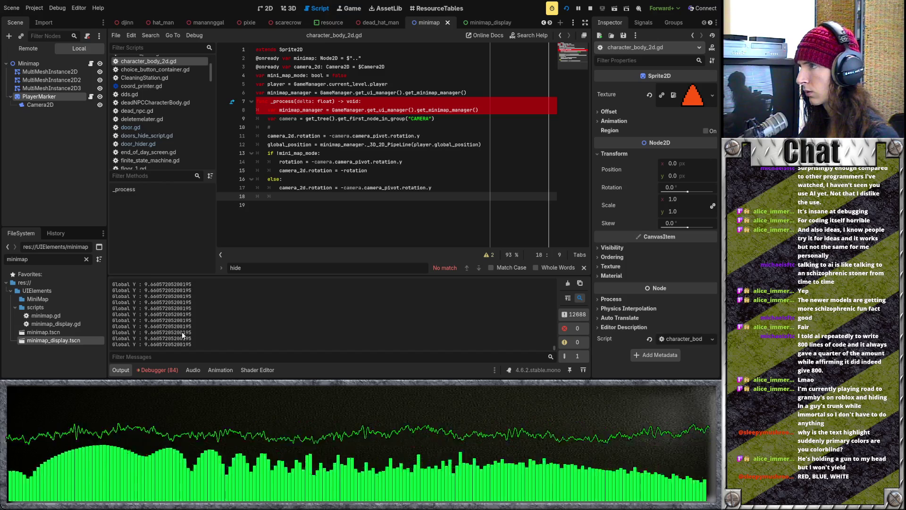
left_click(354, 110)
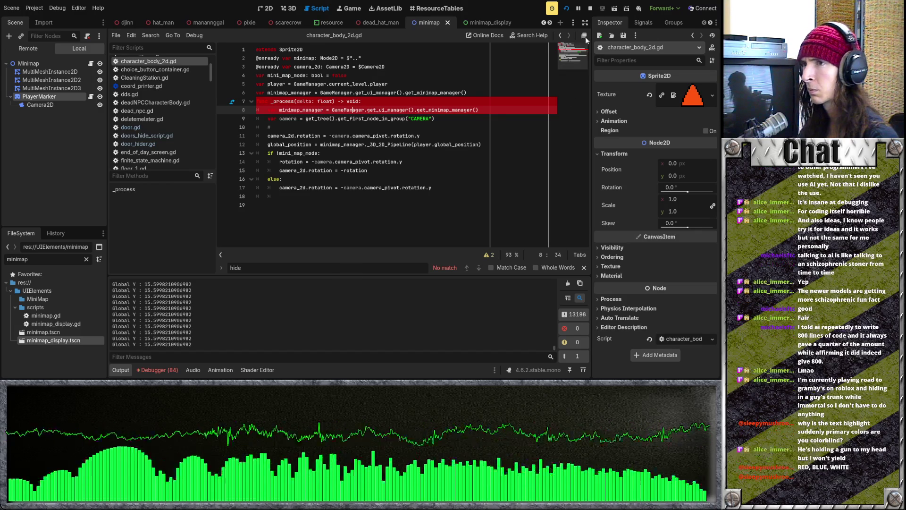
left_click(591, 8)
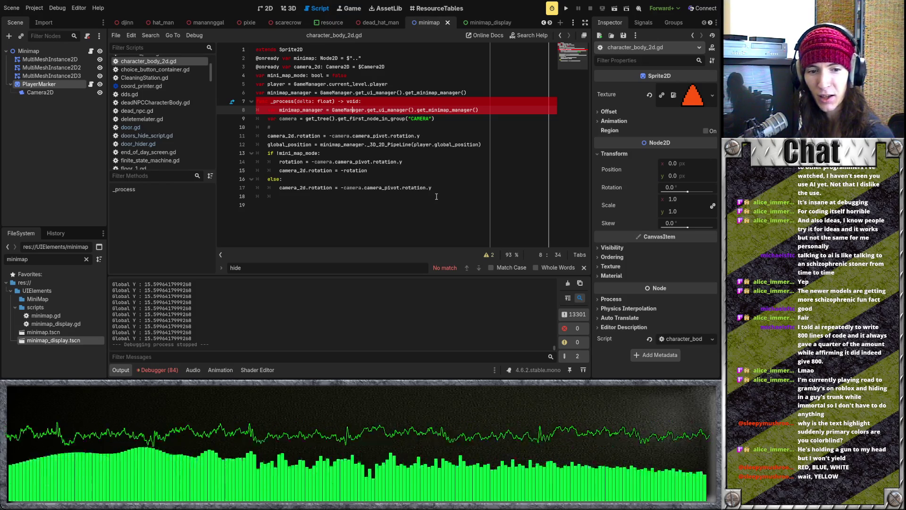
left_click(415, 180)
left_click(371, 120)
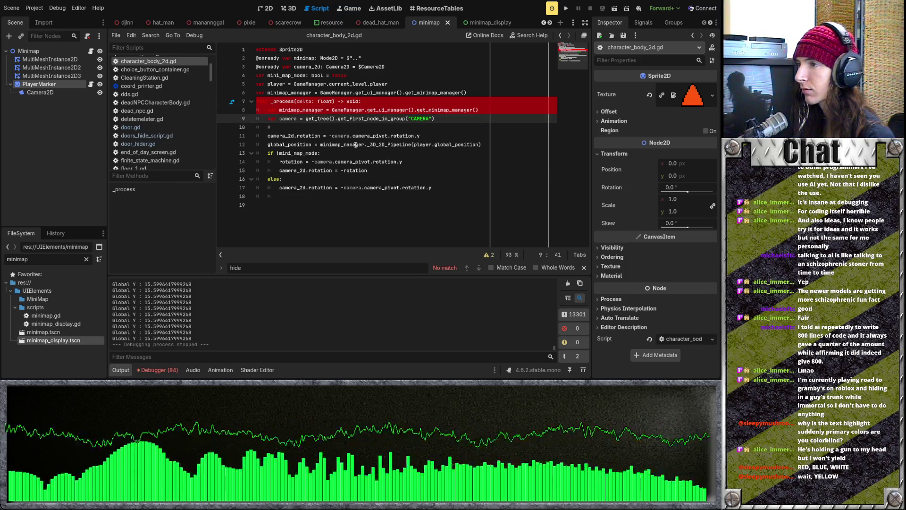
left_click(348, 162)
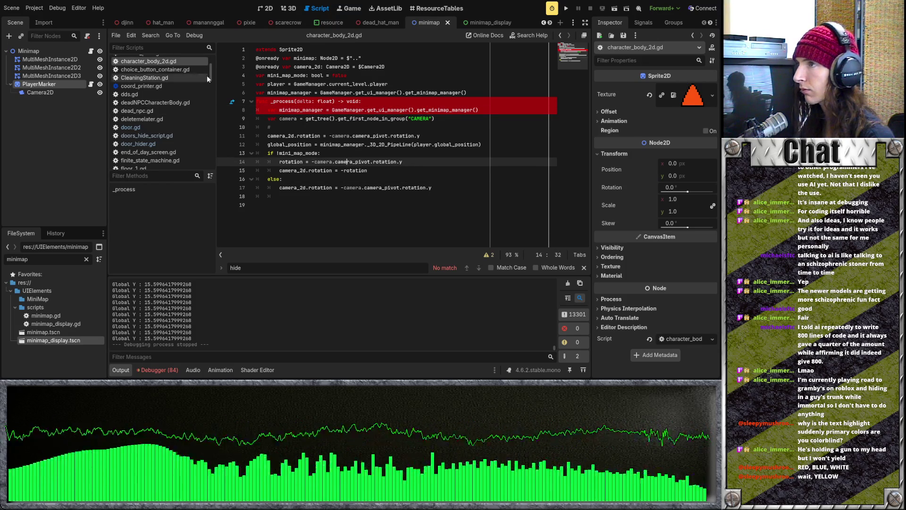
Step: Switch to the player scene tab, then to the floor_1 scene showing the School level
scroll(130, 22, "down", 4)
scroll(130, 21, "down", 3)
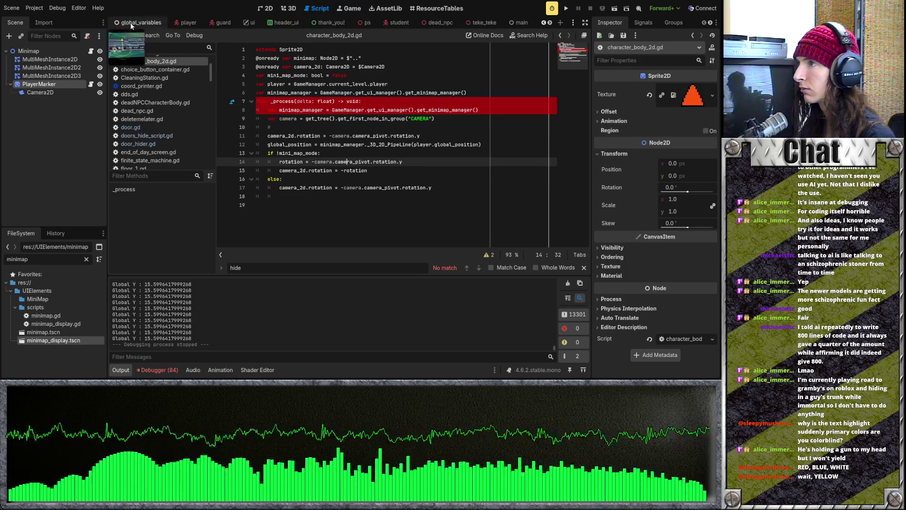
left_click(240, 22)
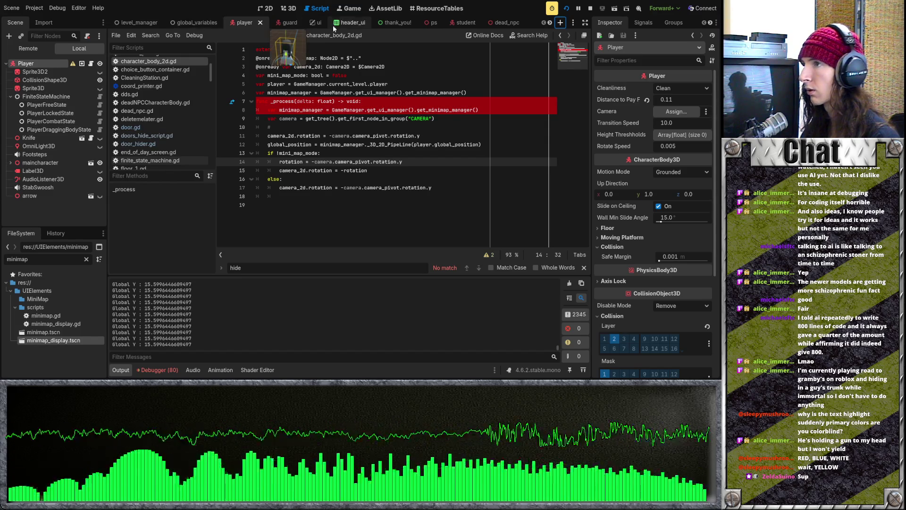
scroll(376, 22, "down", 5)
scroll(378, 22, "down", 7)
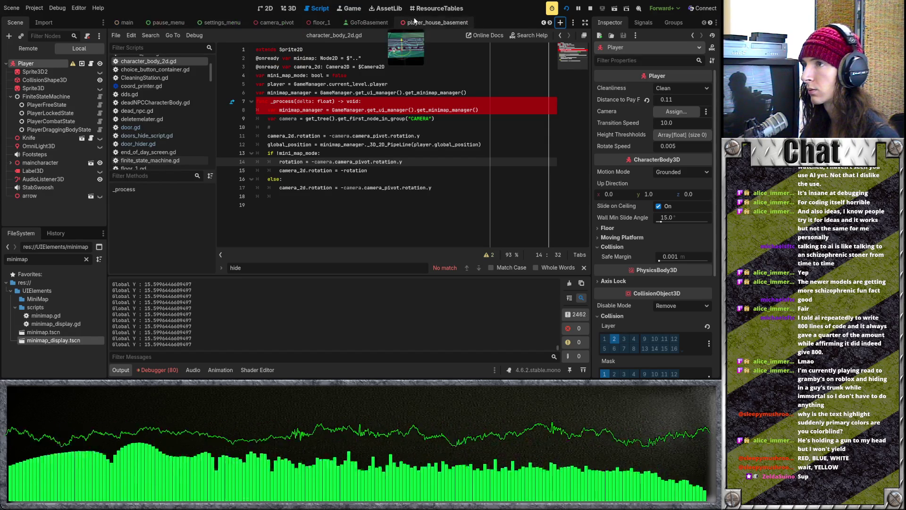
left_click(291, 24)
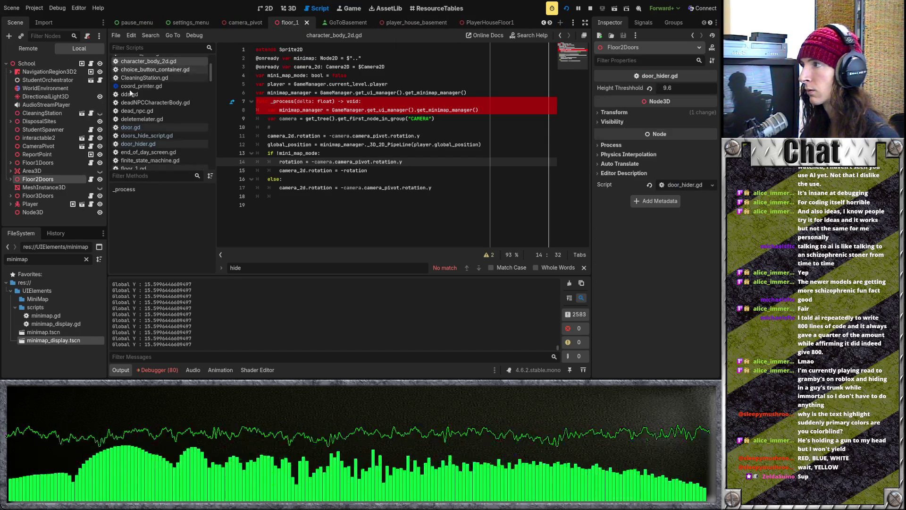
Step: Select Floor3Doors and enter 15 as its Height Threshold in the Inspector
left_click(61, 203)
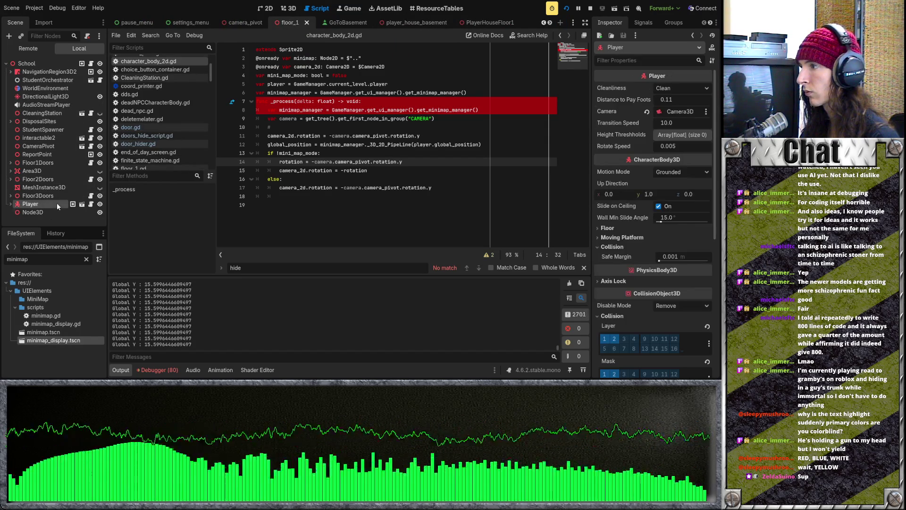
left_click(50, 194)
left_click(678, 88)
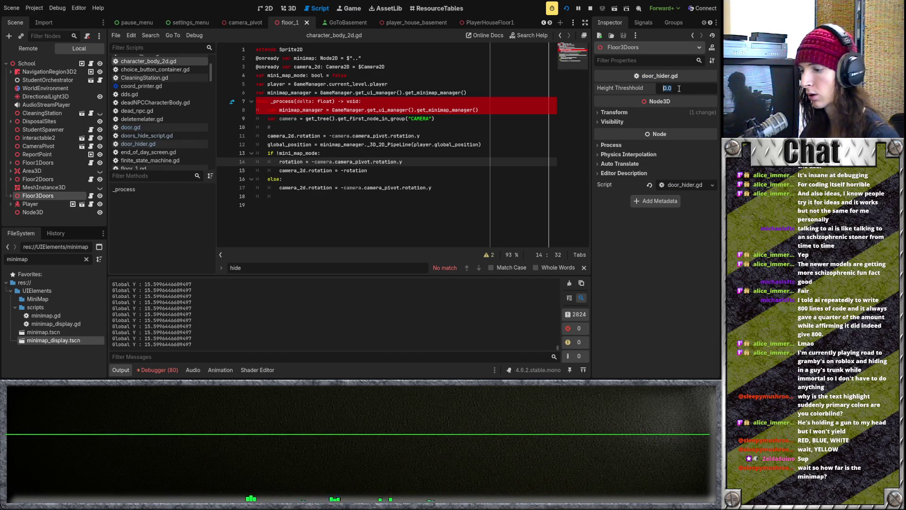
type("5")
key("Return")
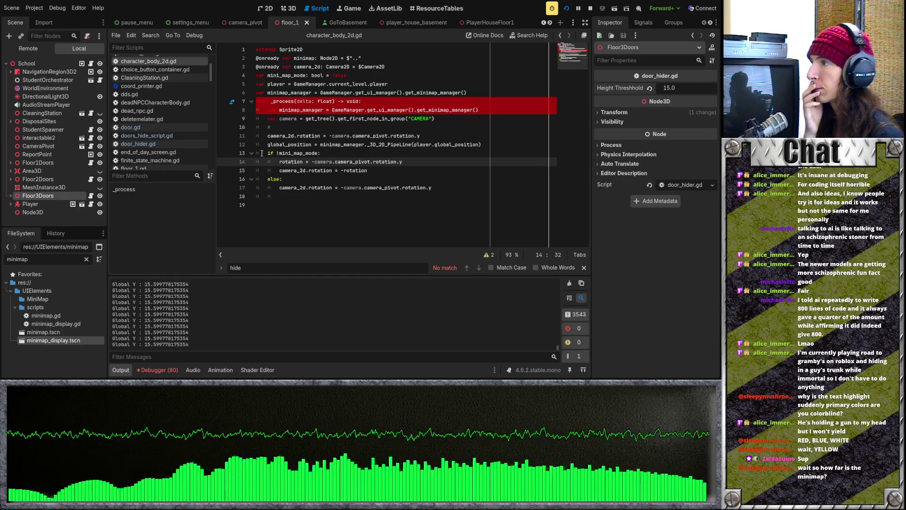
scroll(275, 24, "down", 4)
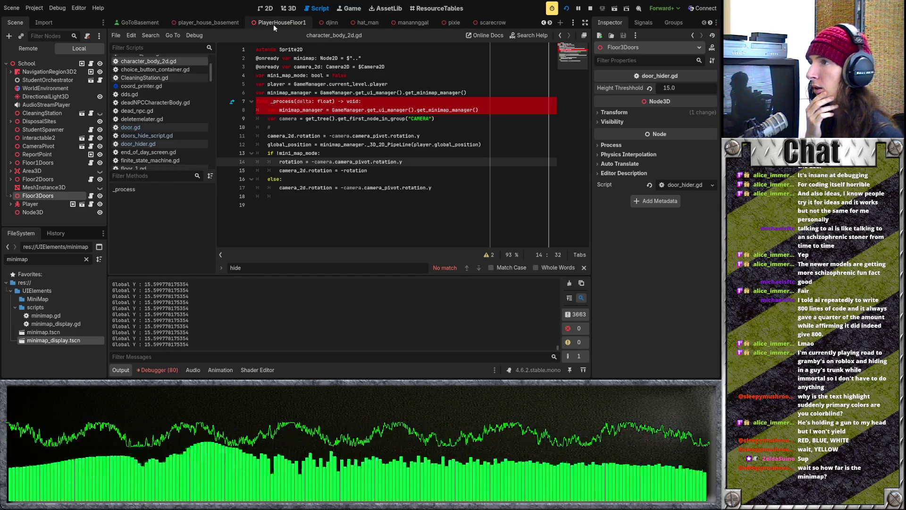
scroll(277, 24, "down", 8)
Step: Switch to the player scene's player.gd and review lines 40 and 67 up to teleport_to_class
scroll(134, 23, "up", 6)
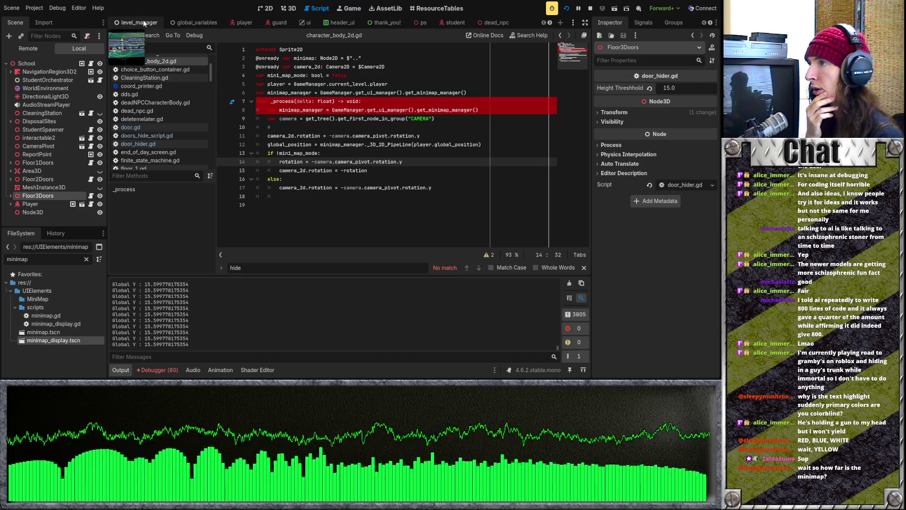
left_click(241, 22)
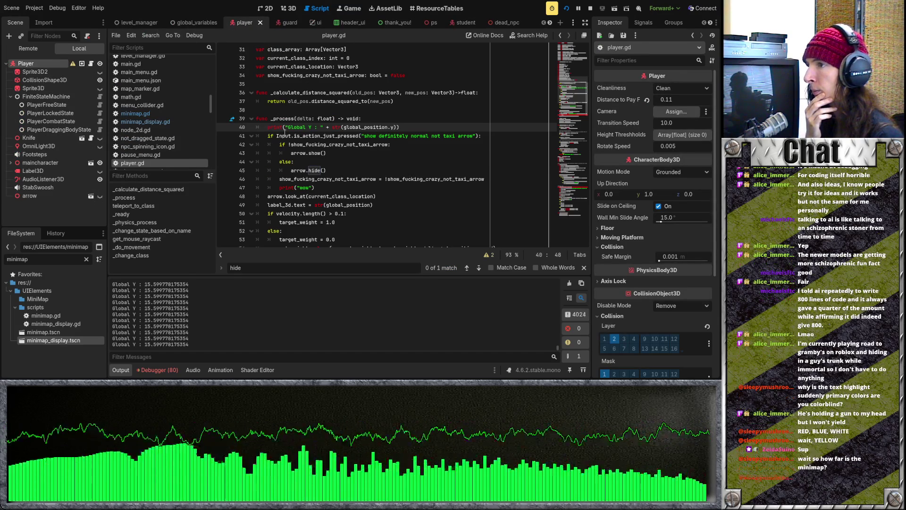
left_click(380, 128)
scroll(359, 161, "down", 6)
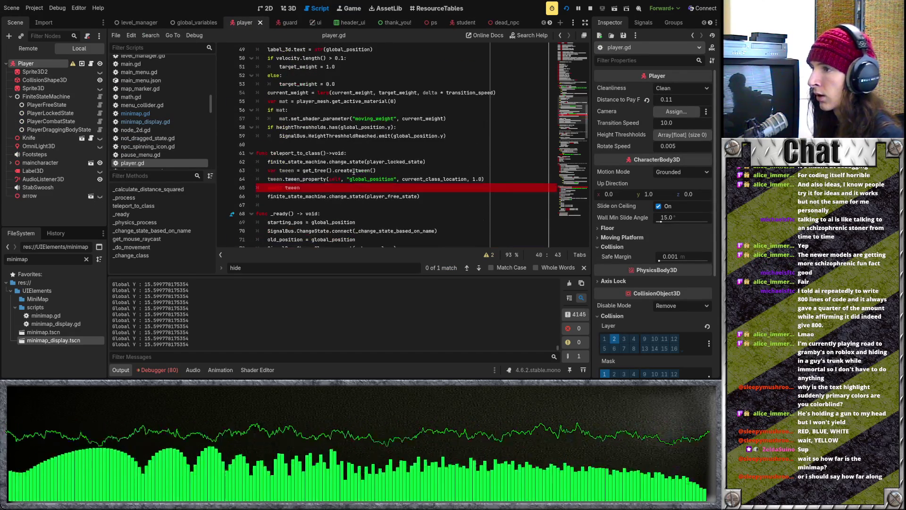
left_click(351, 206)
scroll(346, 202, "up", 2)
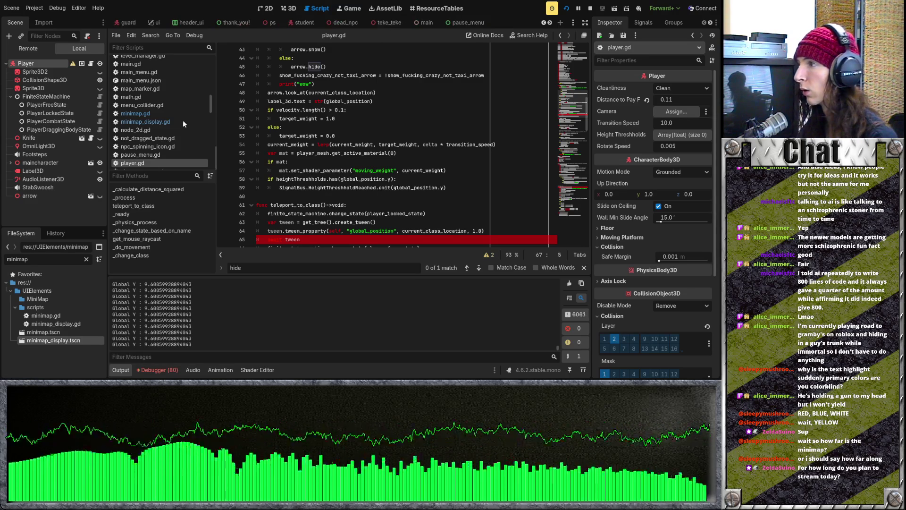
Step: Open minimap_display.tscn, its instanced Minimap scene, and PlayerMarker's character_body_2d.gd script
double_click(69, 341)
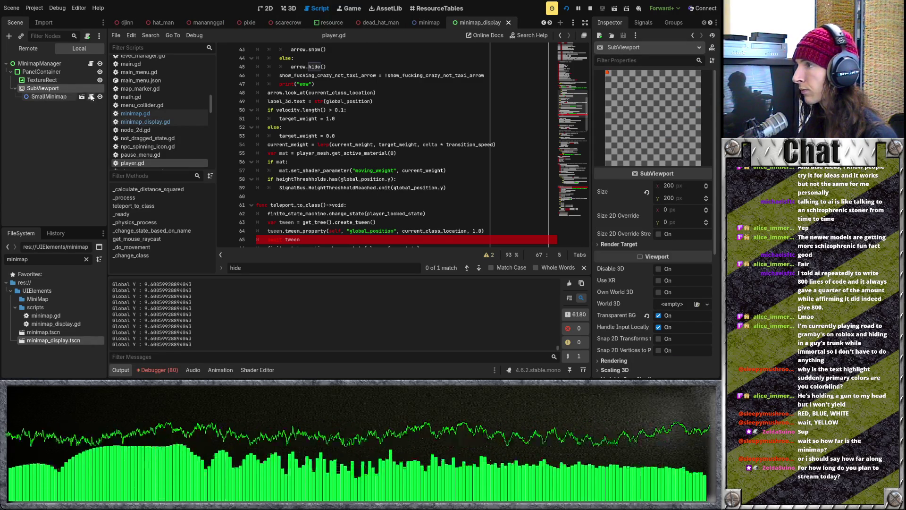
left_click(82, 97)
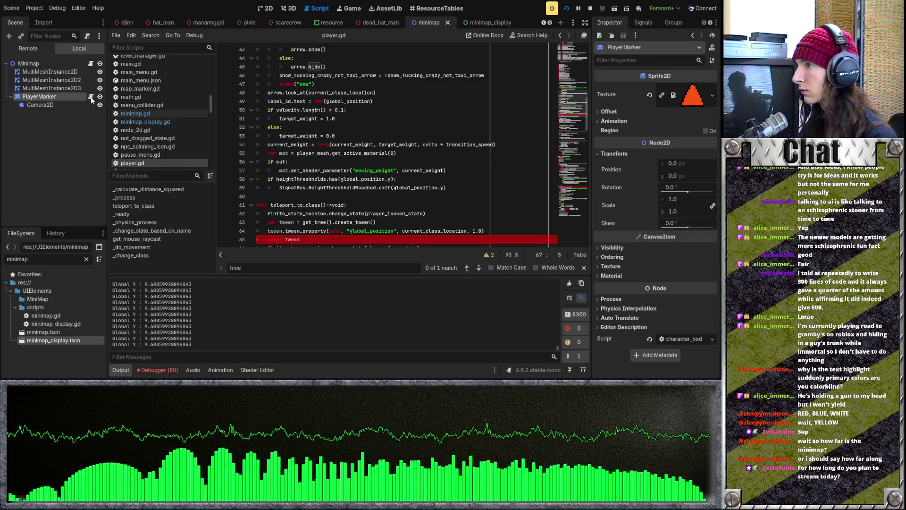
left_click(91, 97)
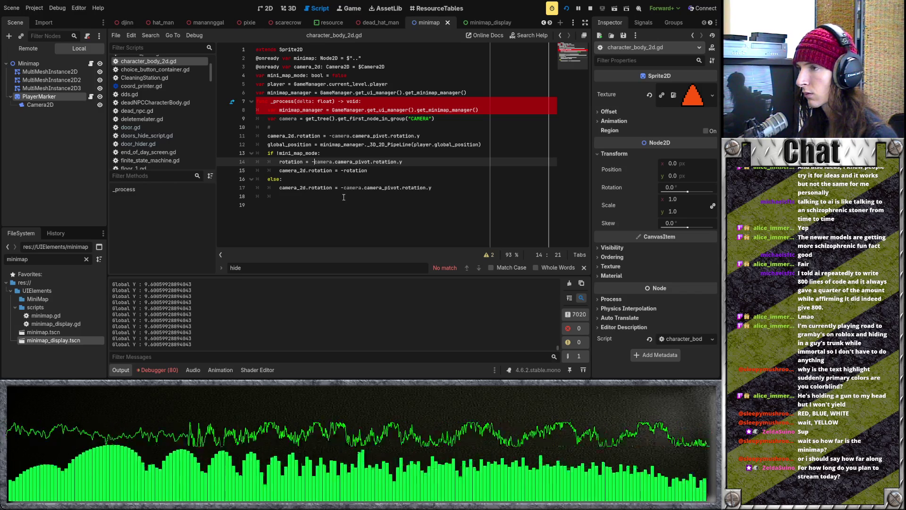
Step: Delete the minus sign before camera_pivot's rotation on line 17, then relaunch the game with F5
left_click(342, 188)
key("BackSpace")
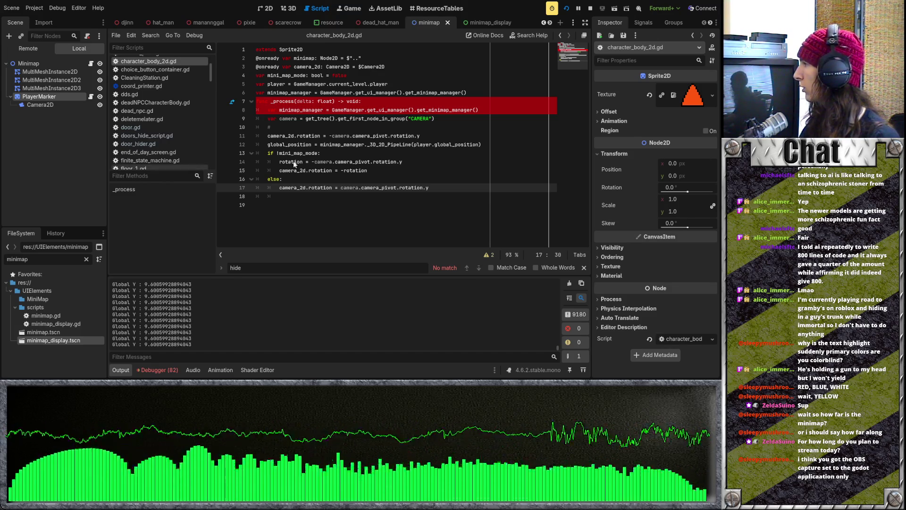
left_click(566, 8)
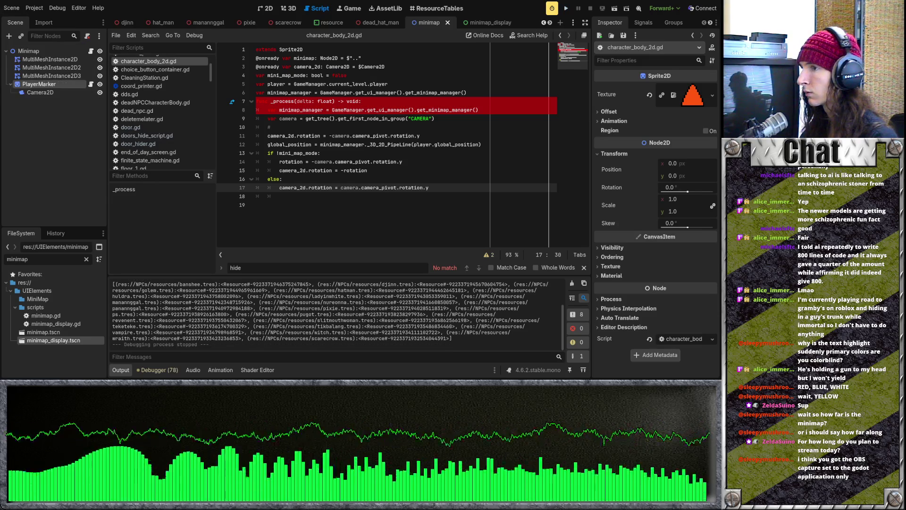
key("F5")
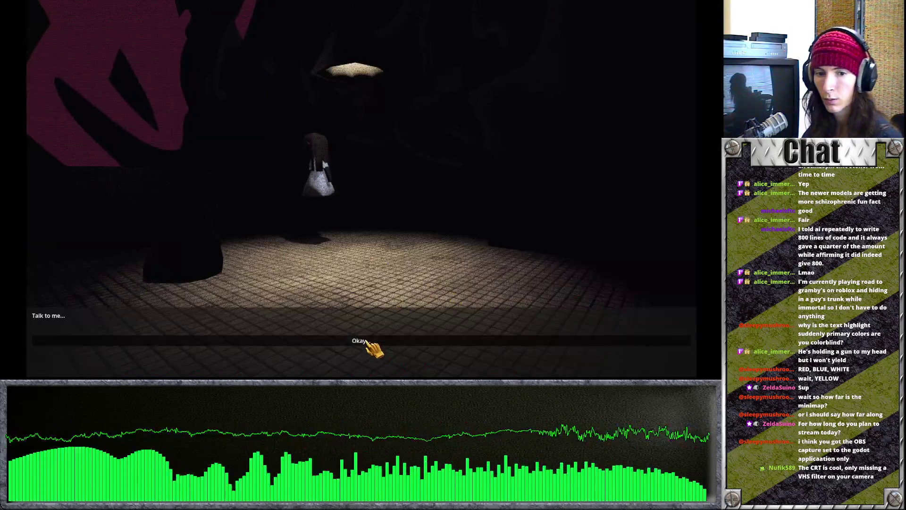
Step: Click through the 'Okay' dialogue prompts and accept the Rival screen to begin top-down gameplay
left_click(364, 346)
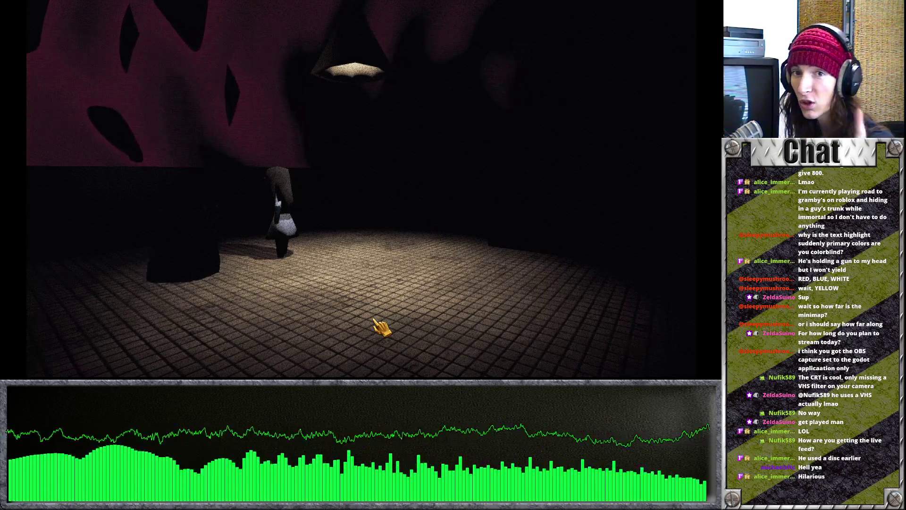
mouse_move(370, 319)
left_mouse_down()
mouse_move(313, 295)
mouse_move(434, 300)
left_mouse_up()
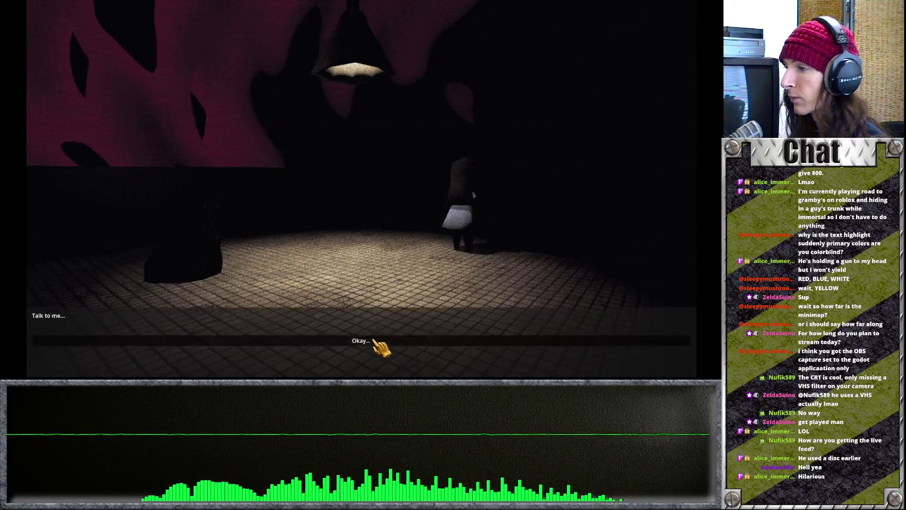
left_click(378, 348)
left_click(345, 268)
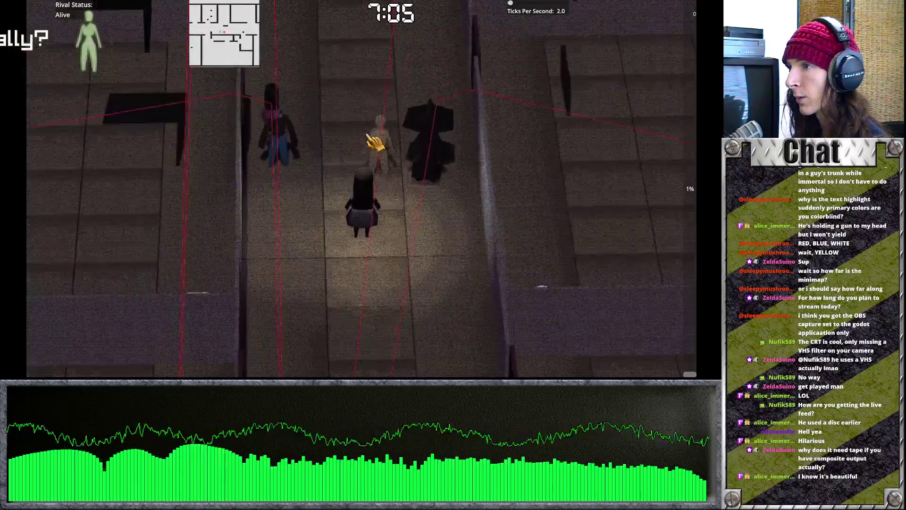
Step: Walk the character through the maze corridors while the minimap reorients, then pause the game
mouse_move(431, 178)
left_mouse_down()
mouse_move(363, 195)
mouse_move(338, 180)
left_mouse_up()
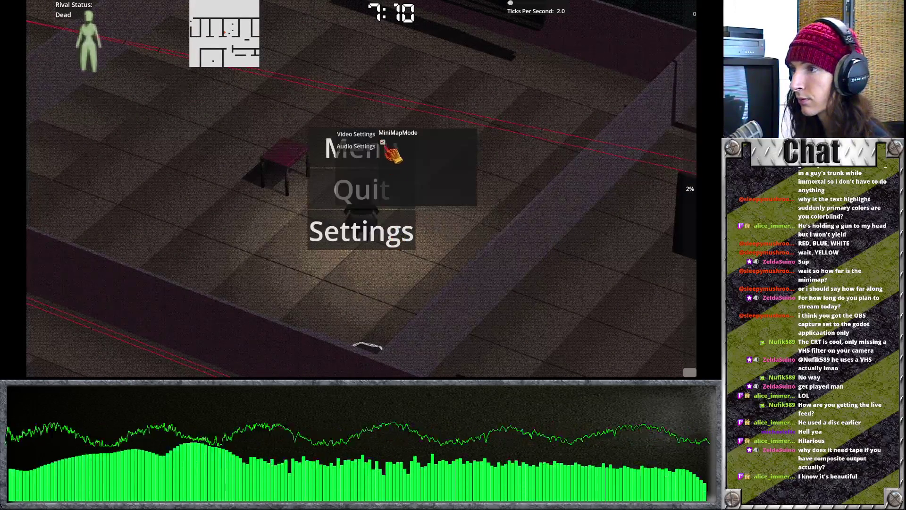
key("w")
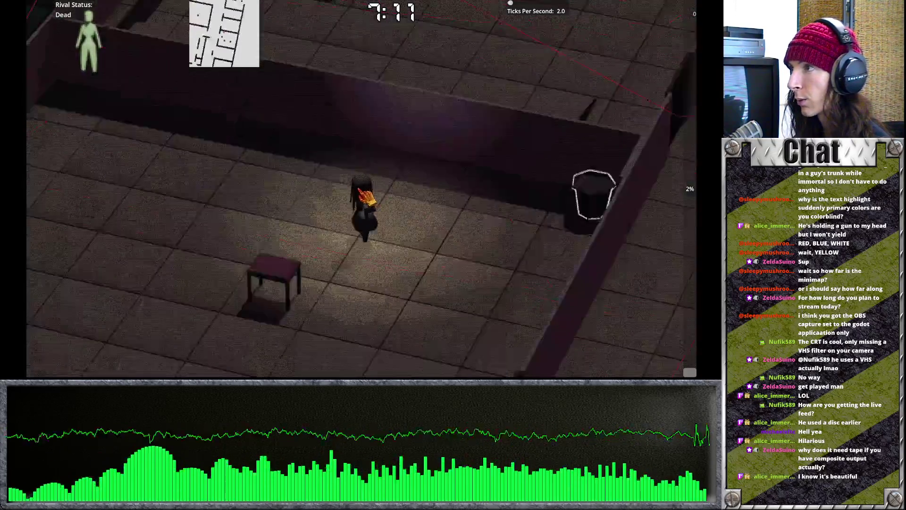
key("w")
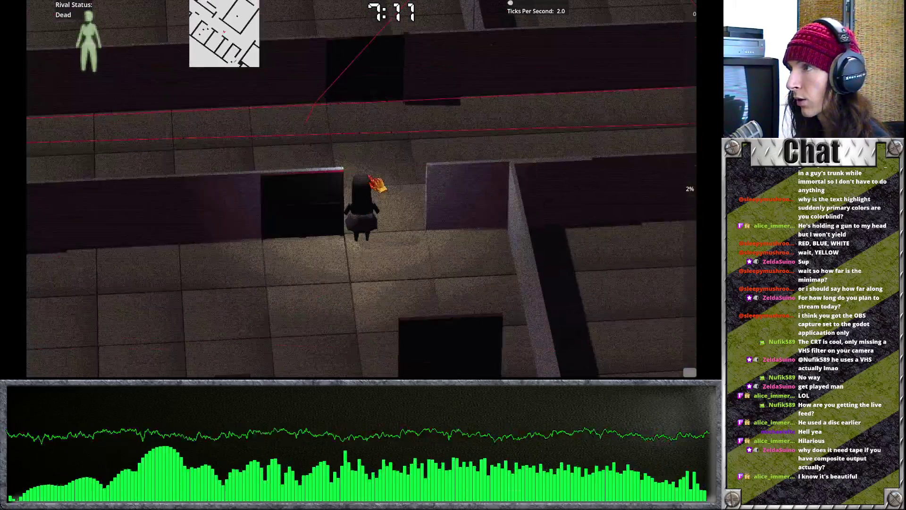
key("w")
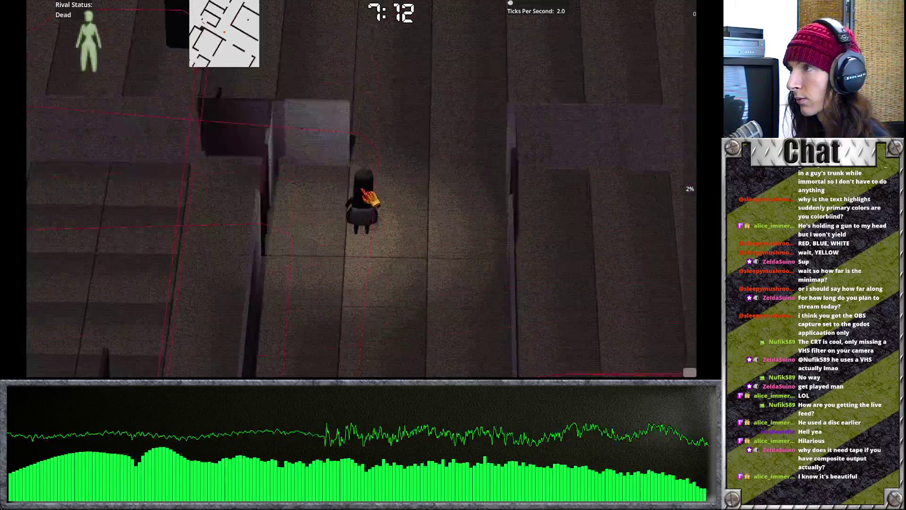
key("w")
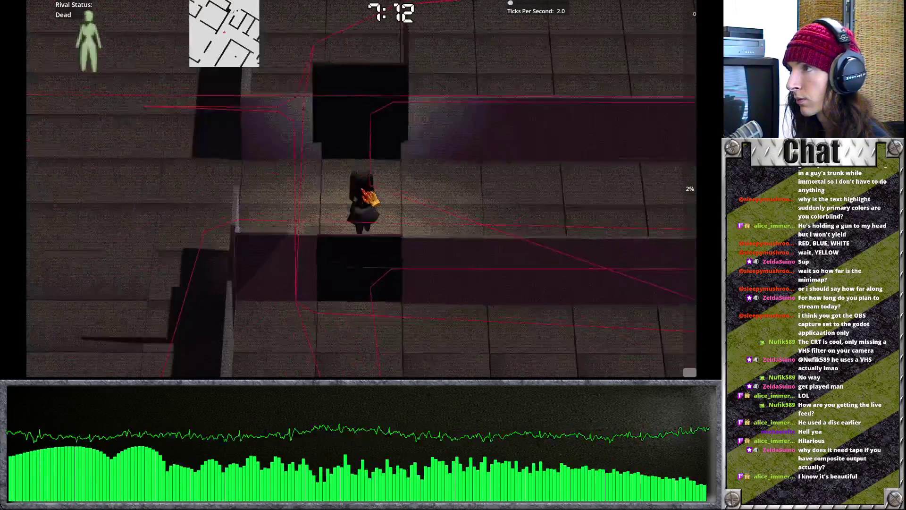
key("w")
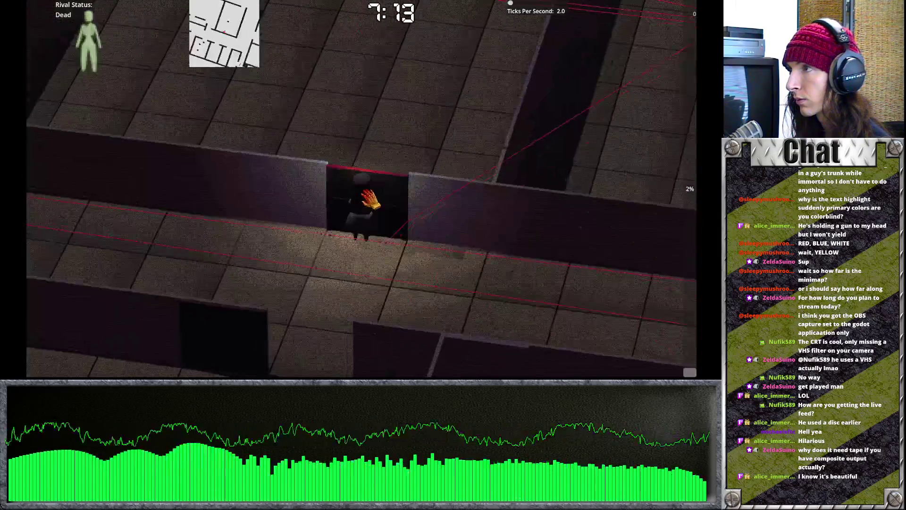
key("w")
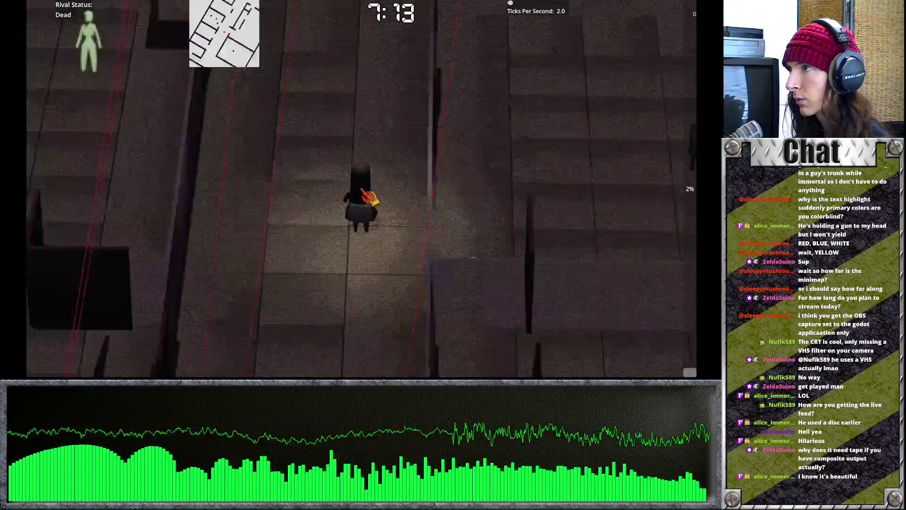
key("w")
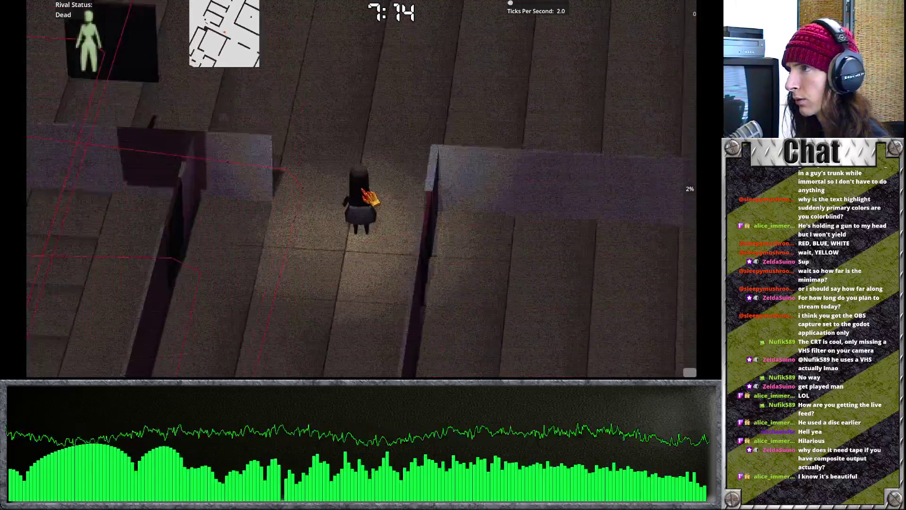
key("w")
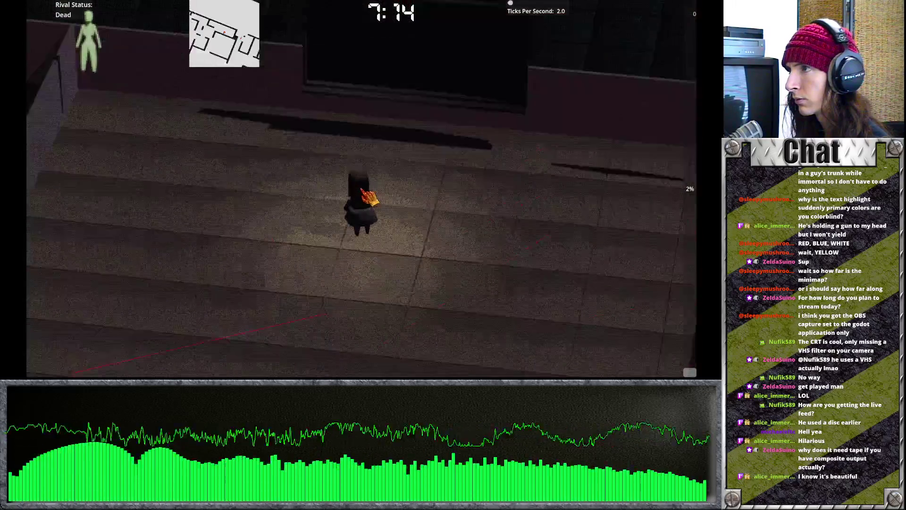
key("w")
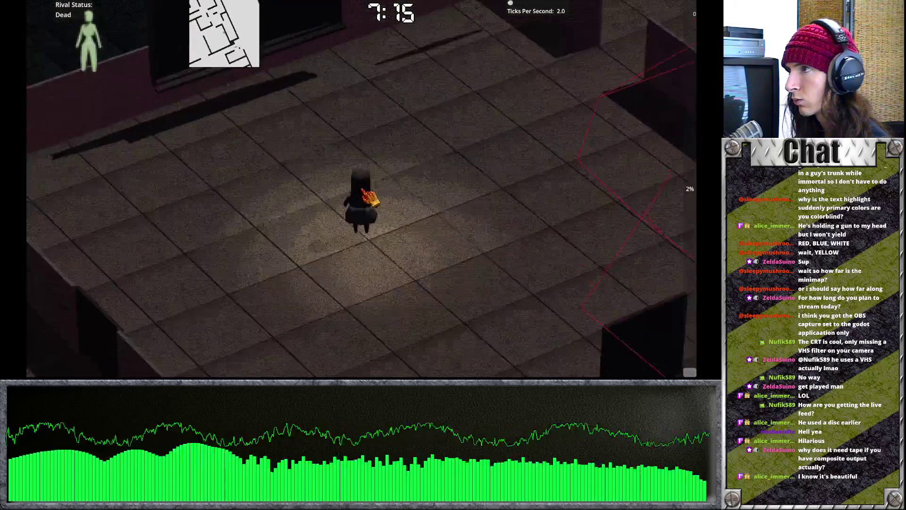
key("Escape")
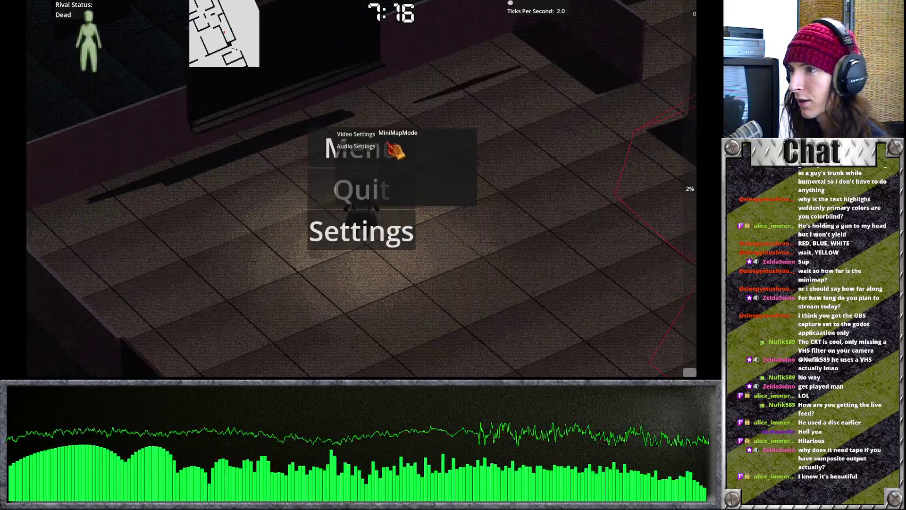
Step: Resume play, watch the minimap marker's rotation, then stop the game with F8
key("Escape")
key("Escape")
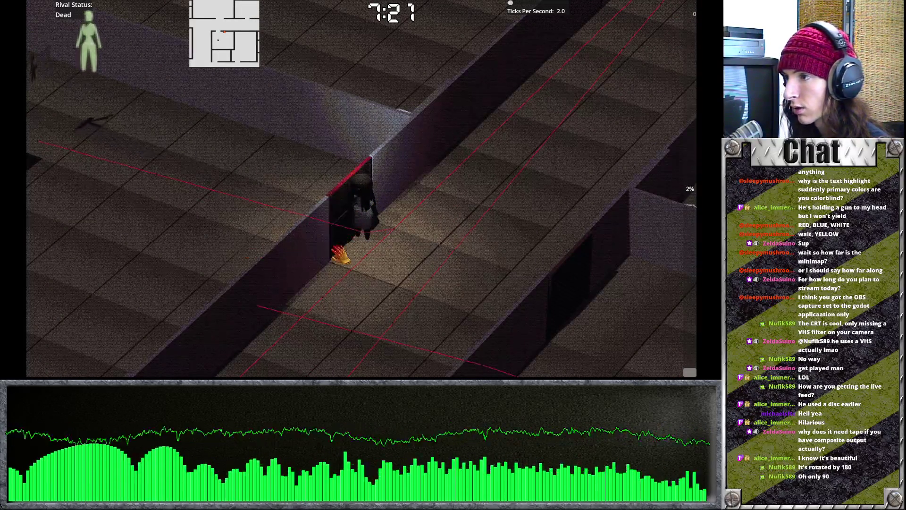
key("Escape")
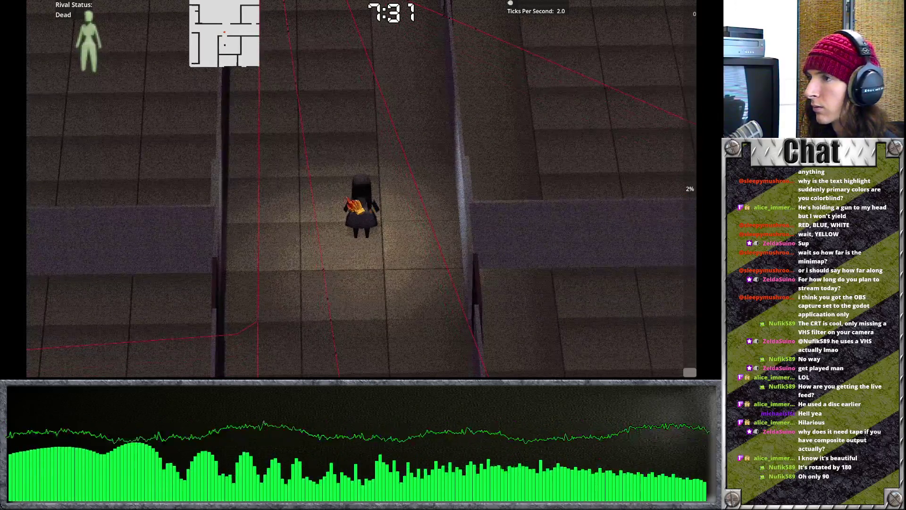
key("F8")
left_click(373, 154)
Step: Change line 15 to 'camera_2d.rotation = -rotation', dropping the '.y' that caused the float error
left_click(395, 169)
left_click(341, 187)
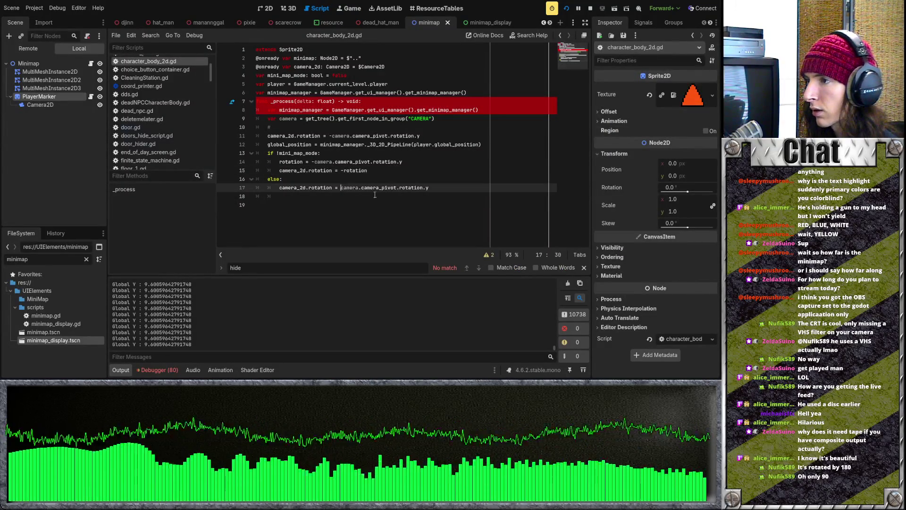
left_click(379, 171)
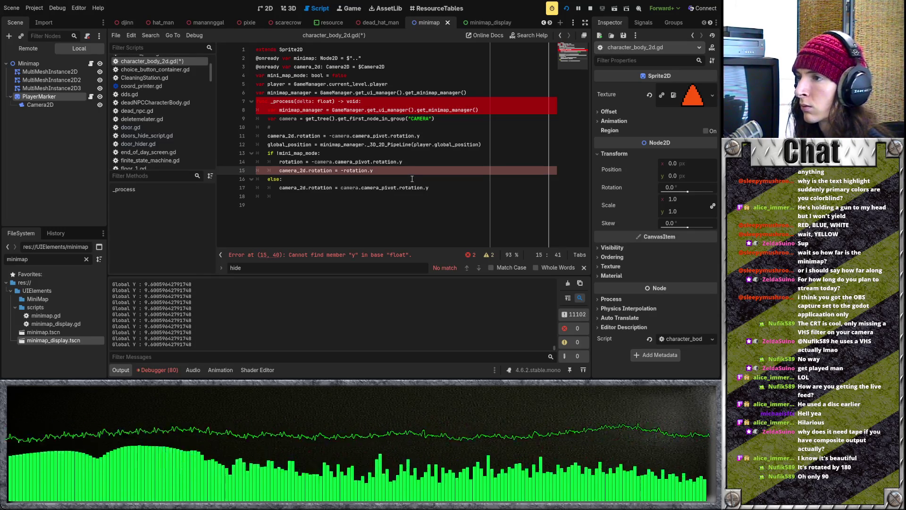
key("Left")
key("Left")
key("Left")
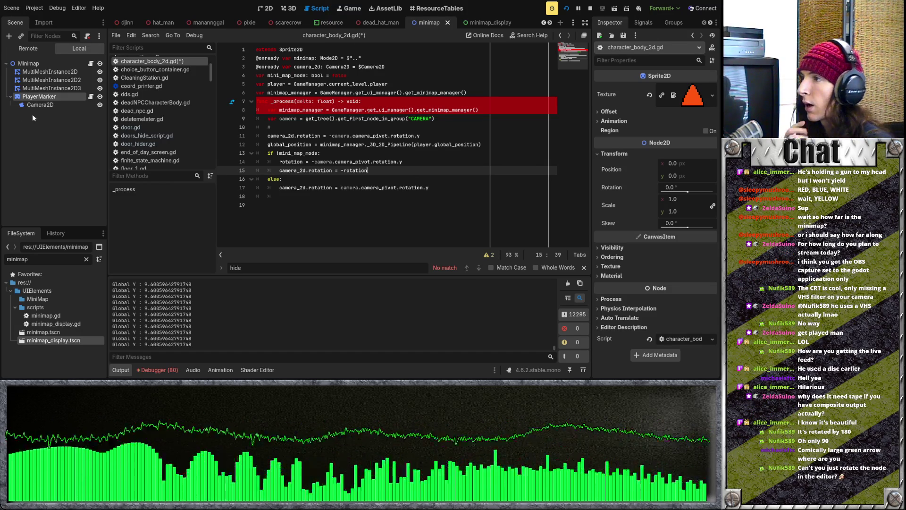
left_click(48, 104)
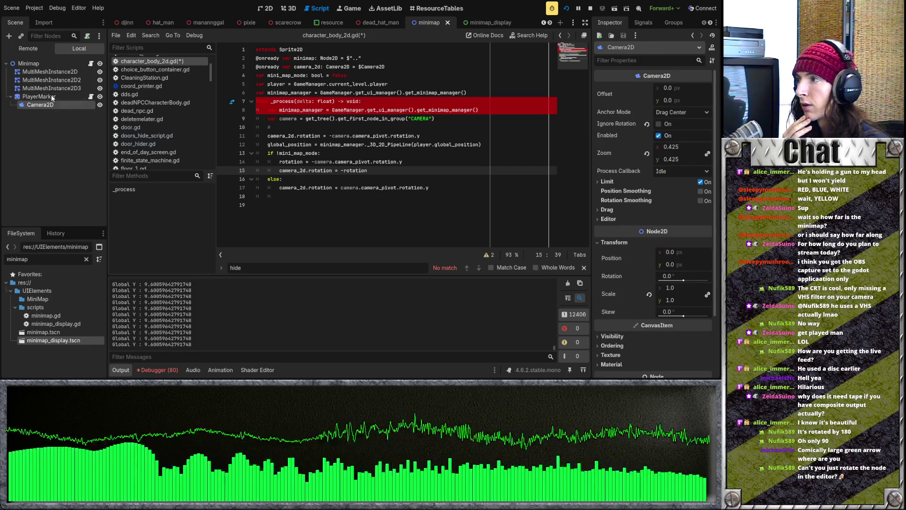
left_click(45, 97)
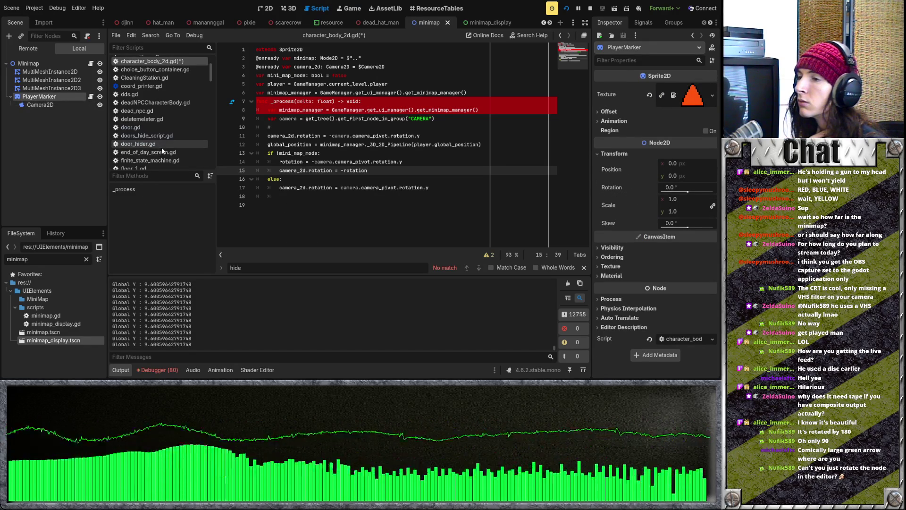
left_click(429, 188)
left_click_drag(425, 190, 341, 188)
left_click(342, 187)
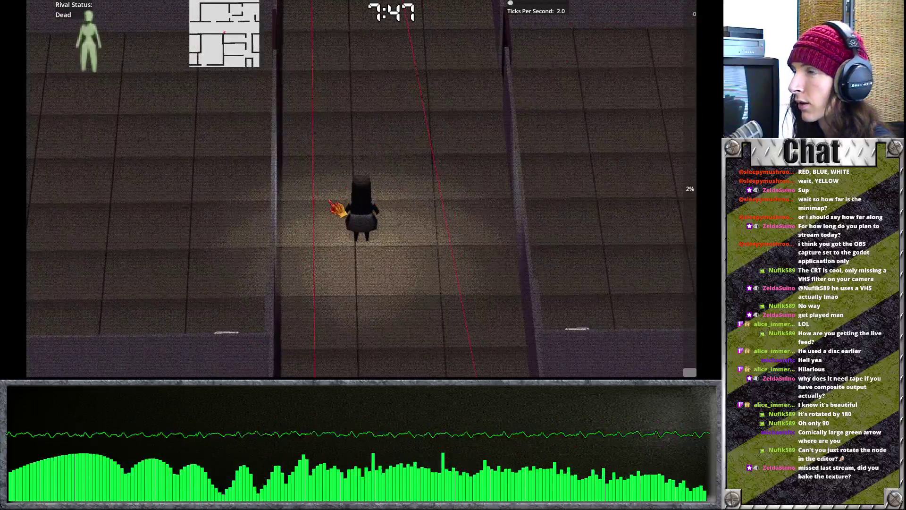
Step: Switch from the running playtest back to the Godot editor with Alt+Tab
key("alt+Tab")
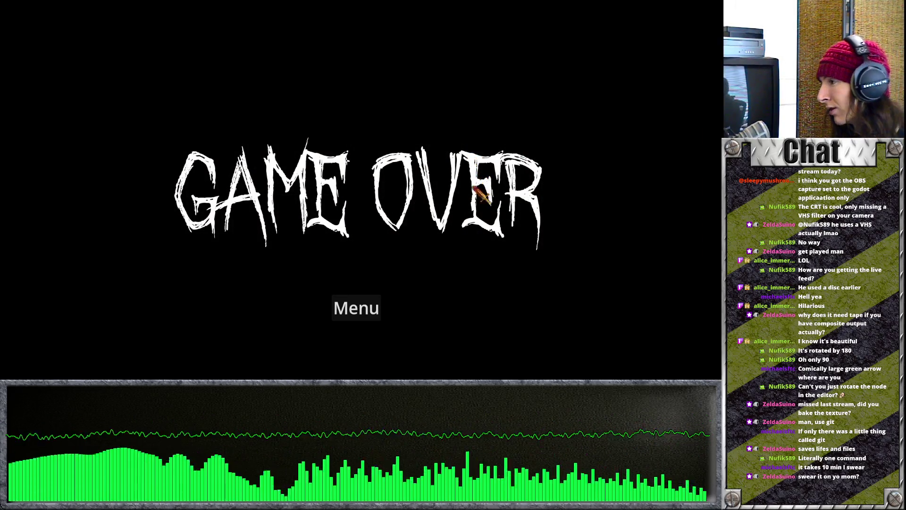
Step: Go from GAME OVER to the title menu, quit the game, and return to line 19 of the script
left_click(378, 310)
left_click(362, 189)
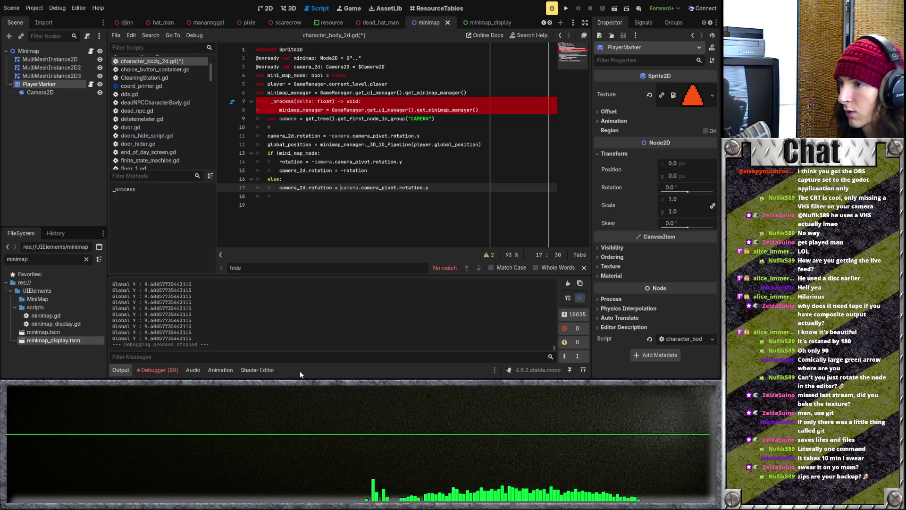
left_click(382, 208)
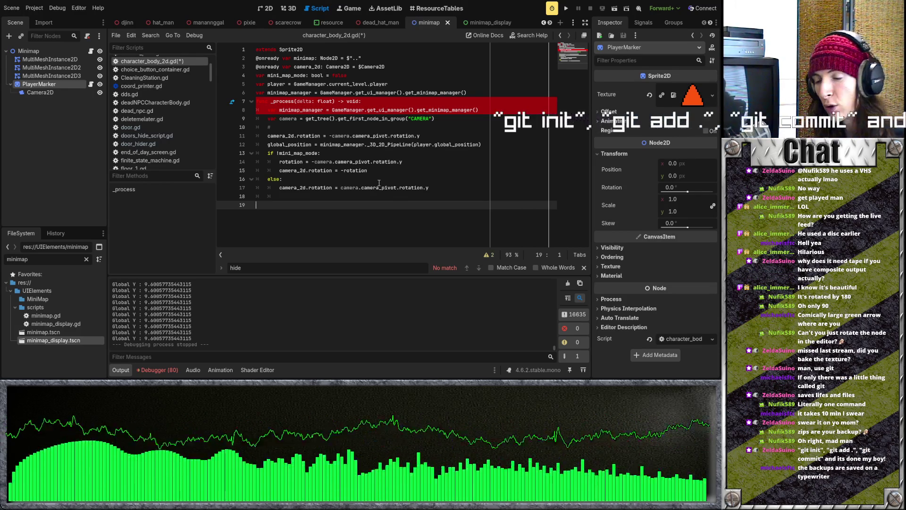
left_click(427, 136)
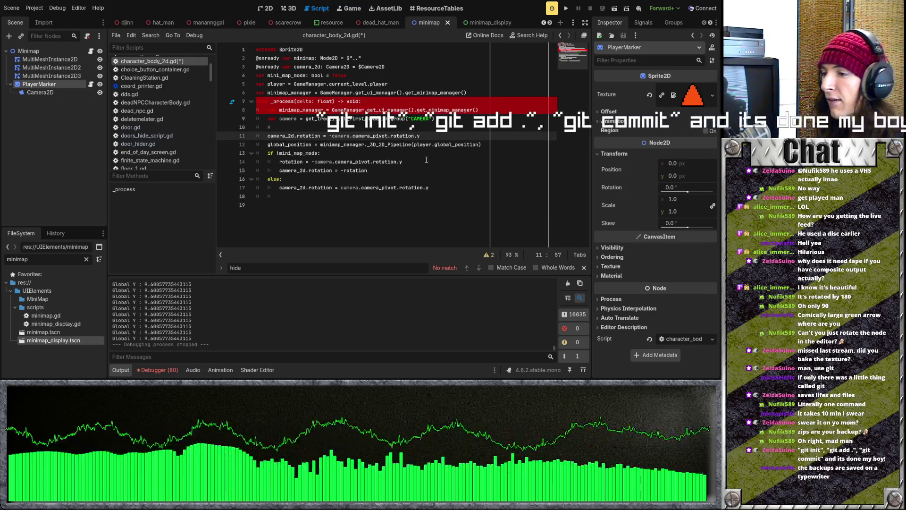
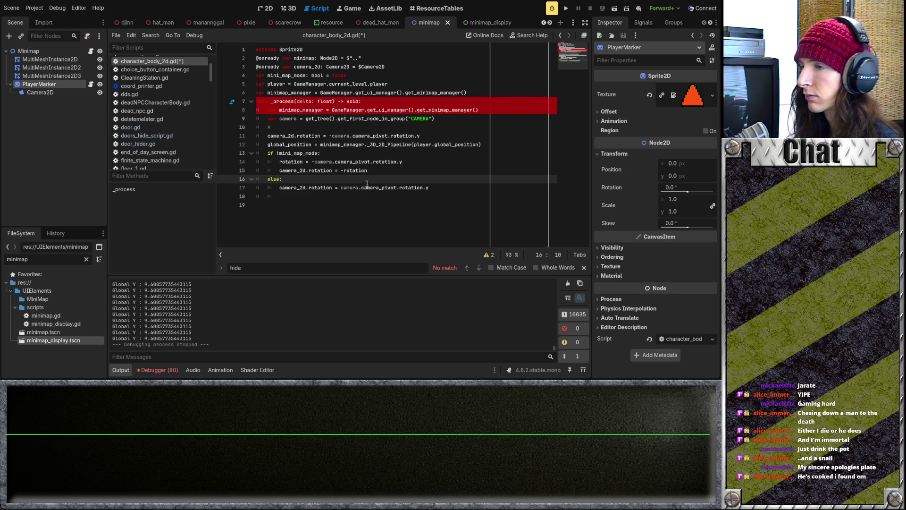
Step: Remove the '!' so line 13 reads 'if mini_map_mode:', save the marker script, and run the game
left_click_drag(259, 180, 429, 188)
left_click(434, 189)
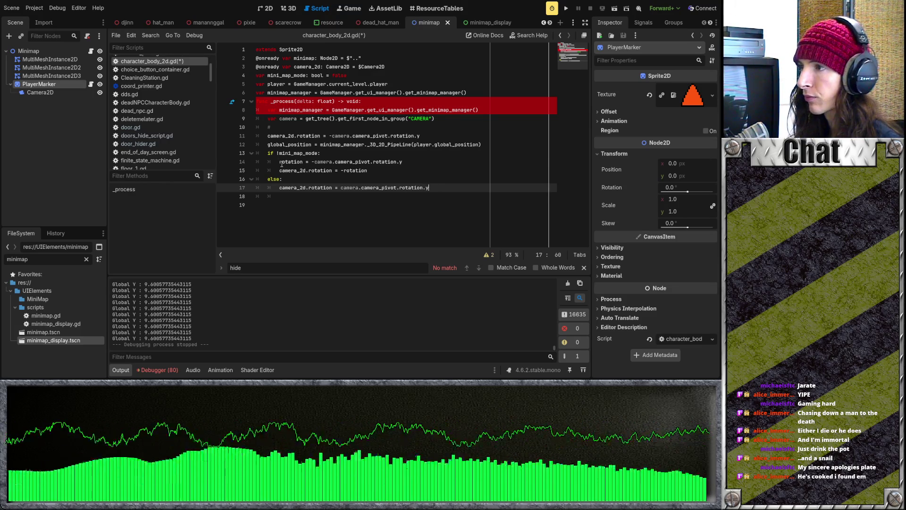
left_click(279, 154)
key("BackSpace")
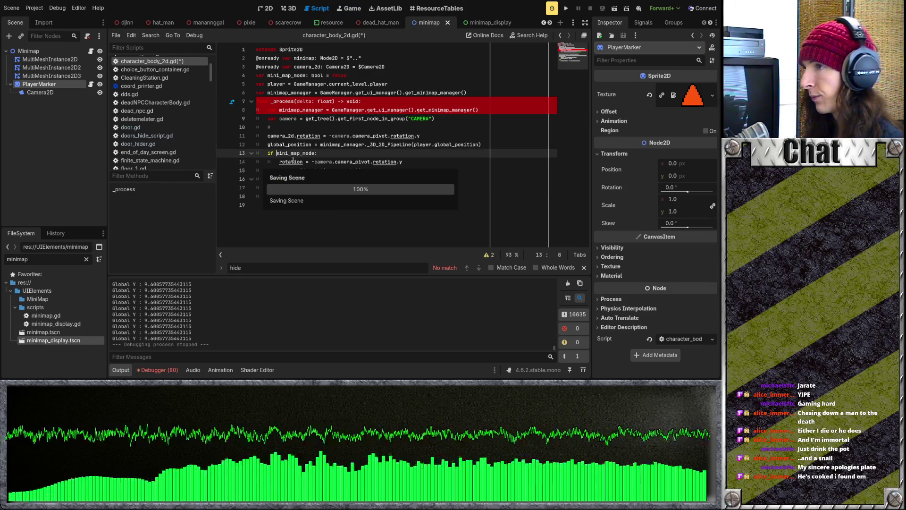
key("ctrl+s")
left_click(568, 10)
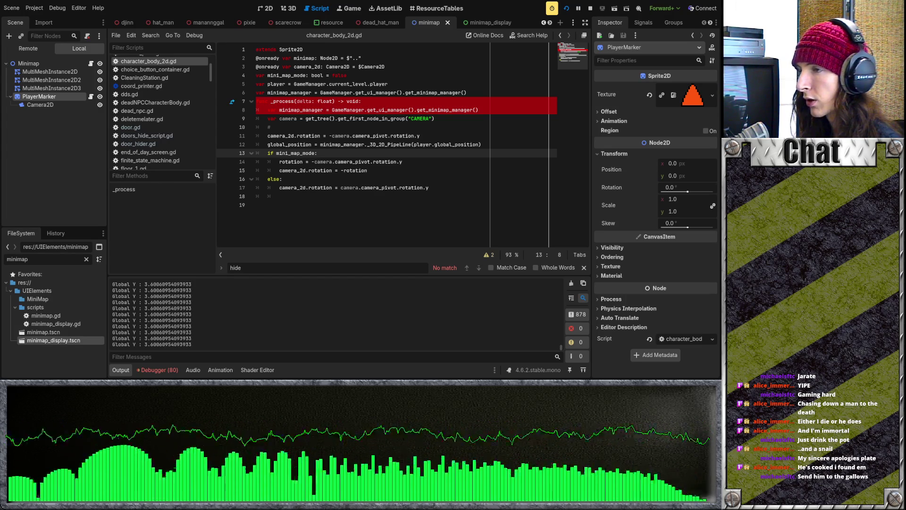
Step: Stop the game, undo back to 'if !mini_map_mode:', and delete the empty line 10
left_click(451, 187)
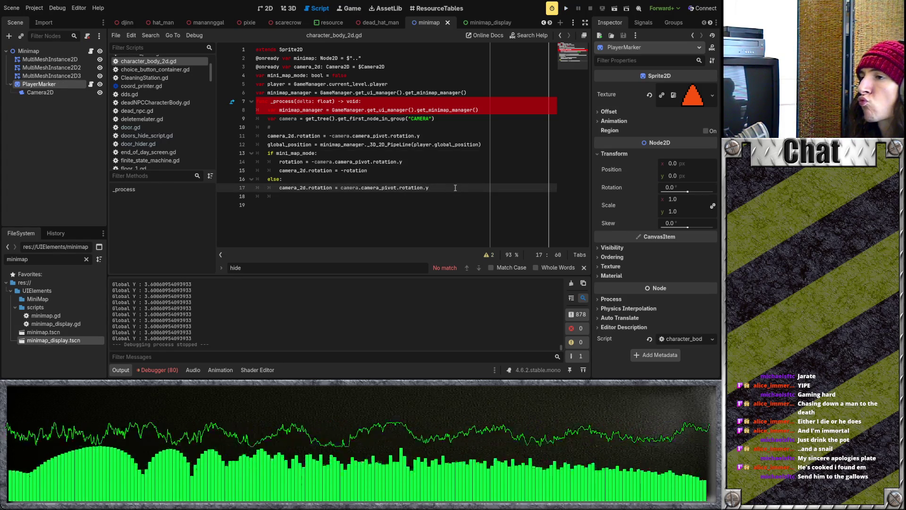
key("ctrl+z")
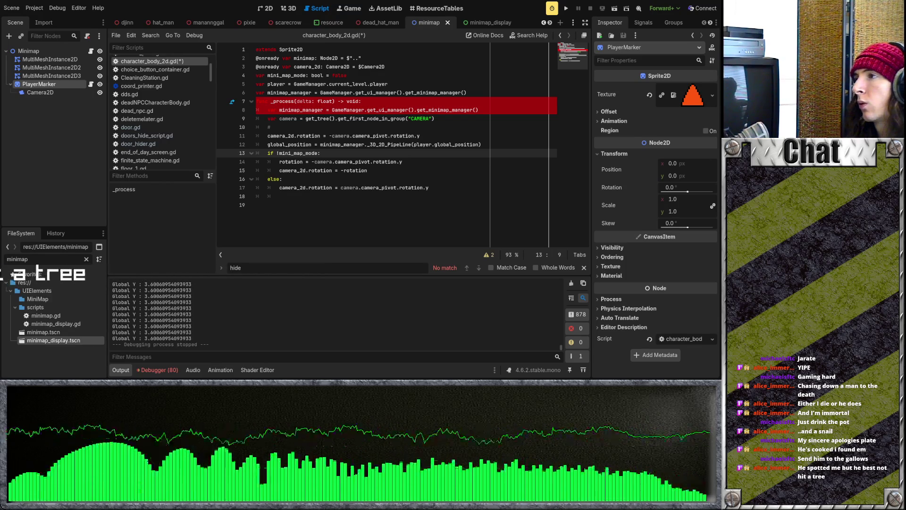
left_click(384, 127)
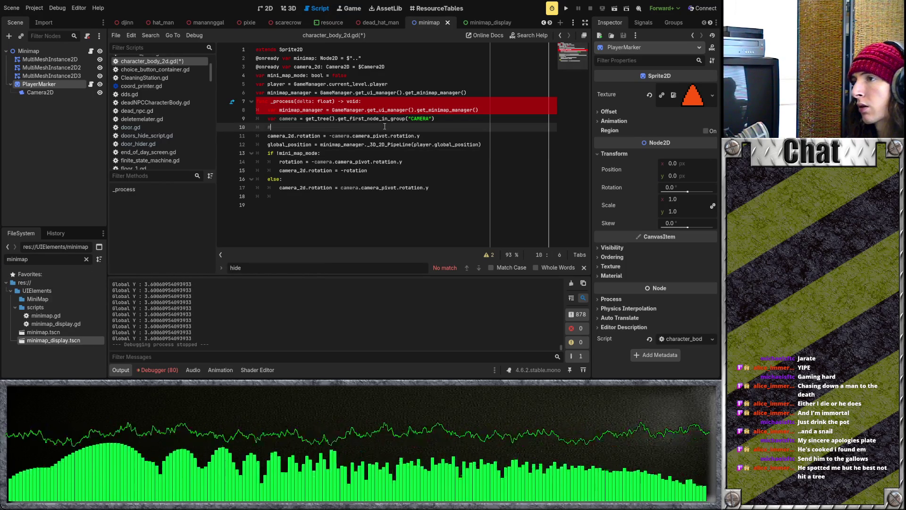
key("BackSpace")
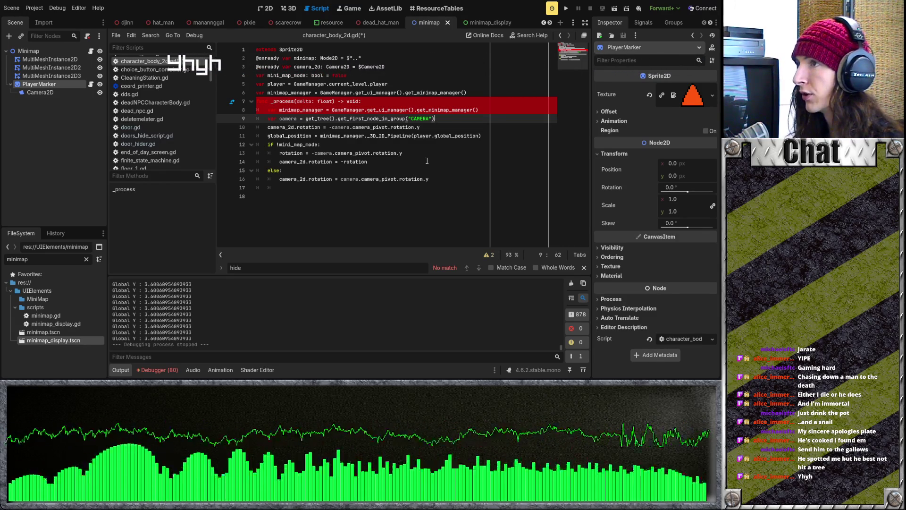
scroll(253, 23, "down", 5)
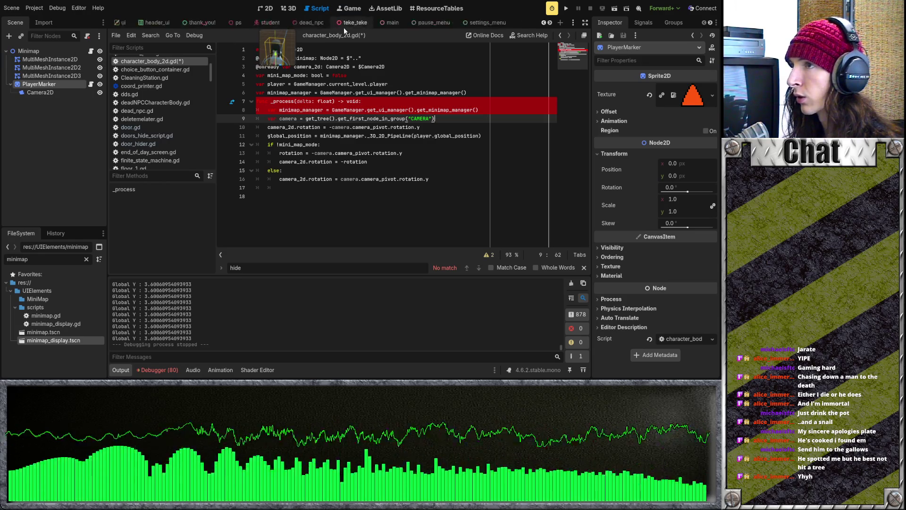
Step: Switch to the floor_1 scene and scroll floor_1.gd down to the check_class function
scroll(278, 27, "down", 4)
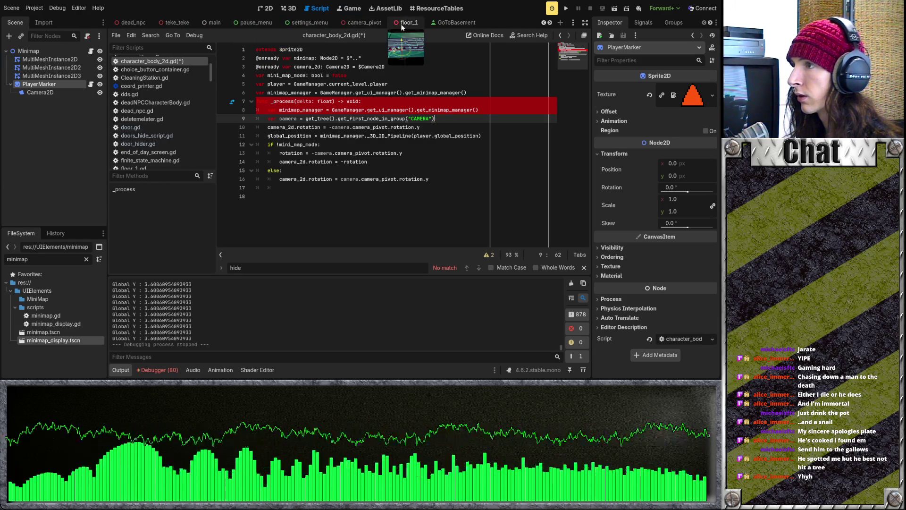
left_click(407, 22)
scroll(299, 121, "down", 5)
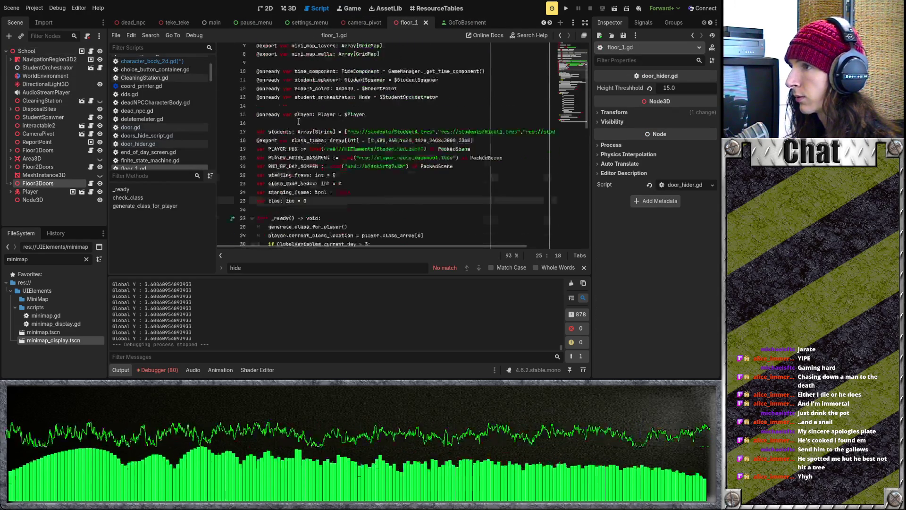
scroll(299, 122, "down", 2)
scroll(399, 202, "down", 1)
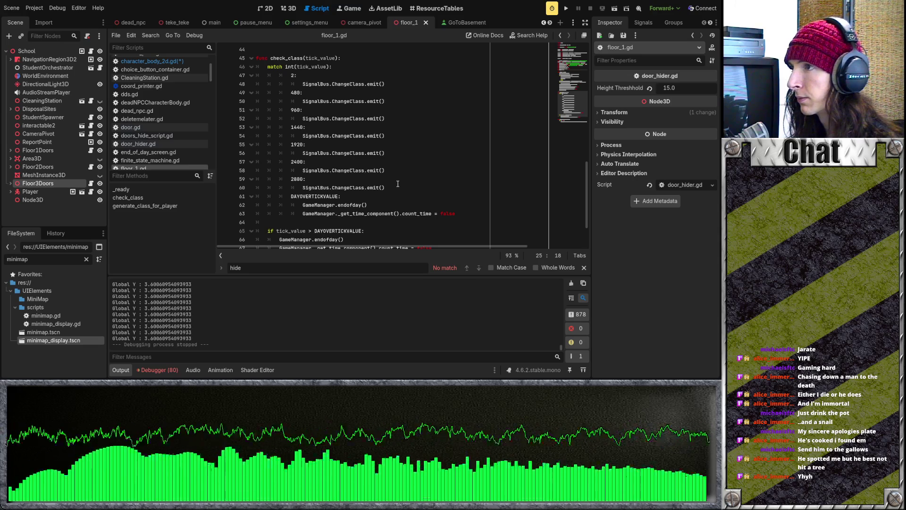
Step: Step through check_class's match case tick values from 2 up to 2880
left_click_drag(325, 66, 297, 67)
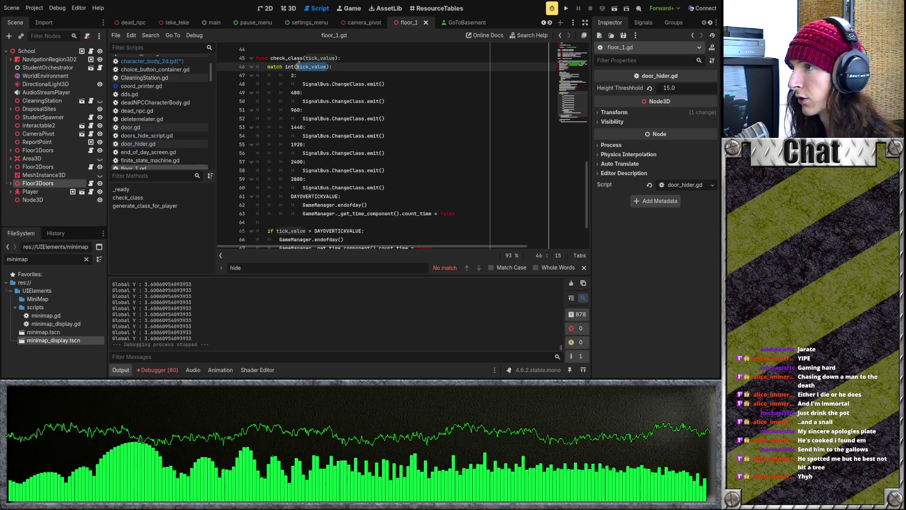
left_click(360, 85)
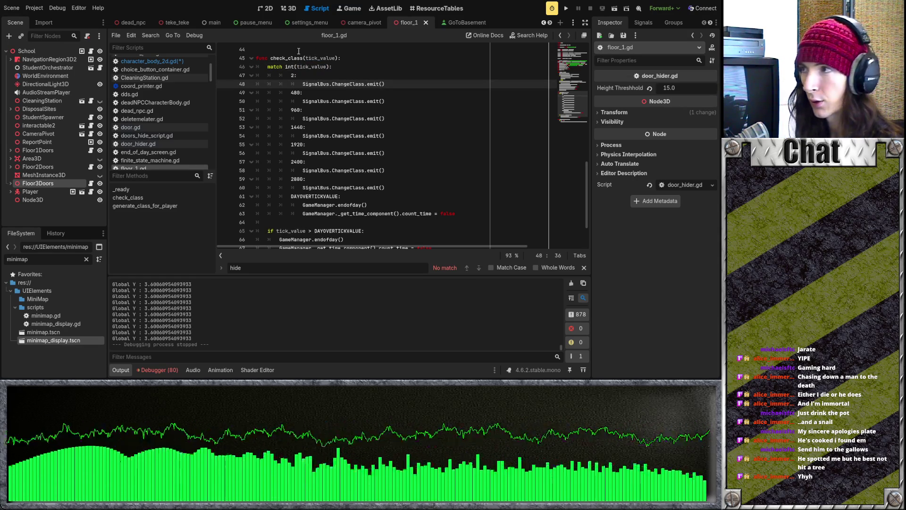
left_click(334, 67)
key("shift+Down")
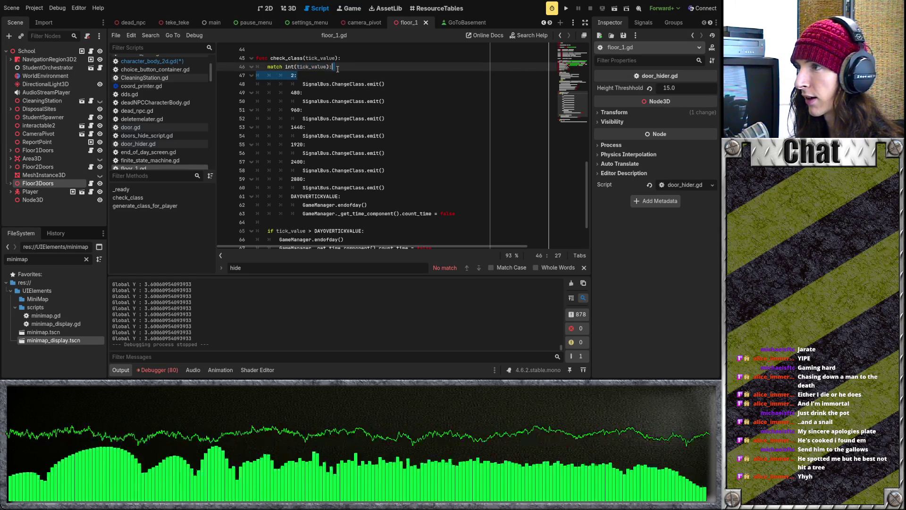
double_click(292, 75)
double_click(296, 93)
double_click(297, 110)
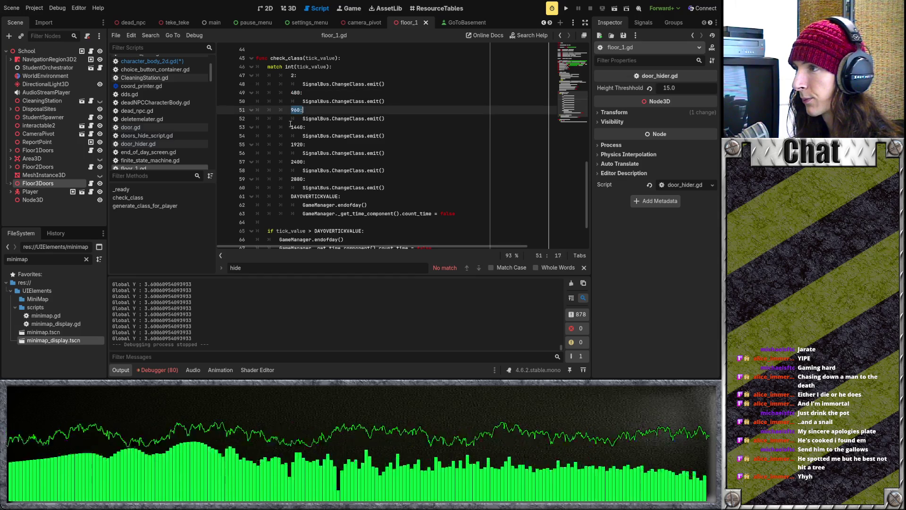
double_click(297, 127)
double_click(293, 143)
double_click(296, 161)
left_click_drag(291, 179, 309, 179)
left_click(321, 179)
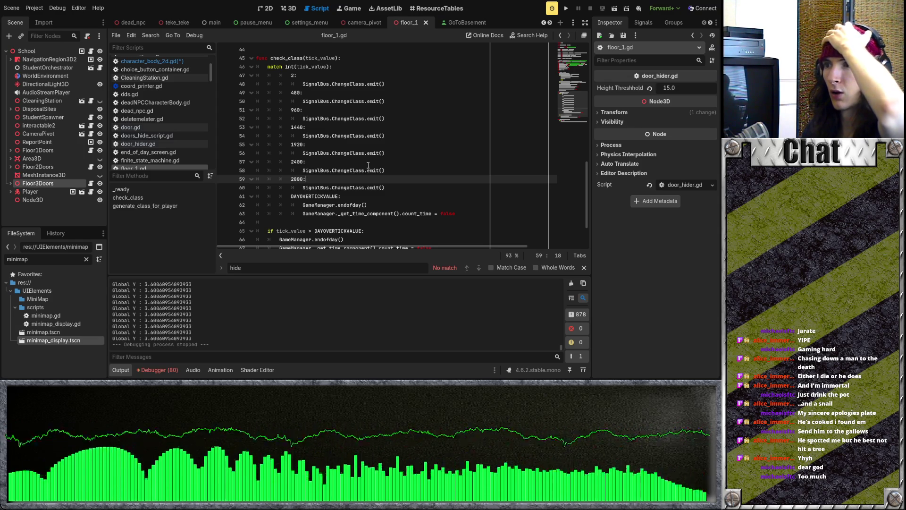
scroll(374, 188, "up", 1)
scroll(374, 188, "down", 1)
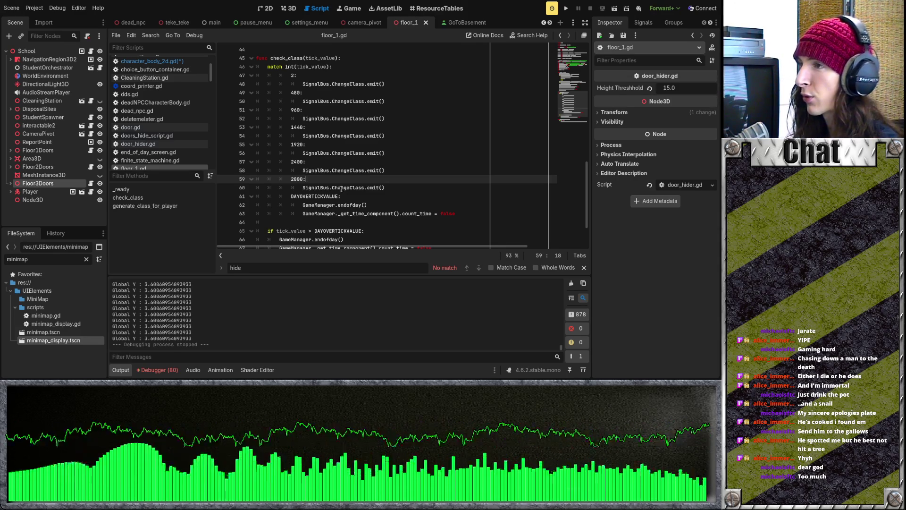
scroll(331, 199, "down", 2)
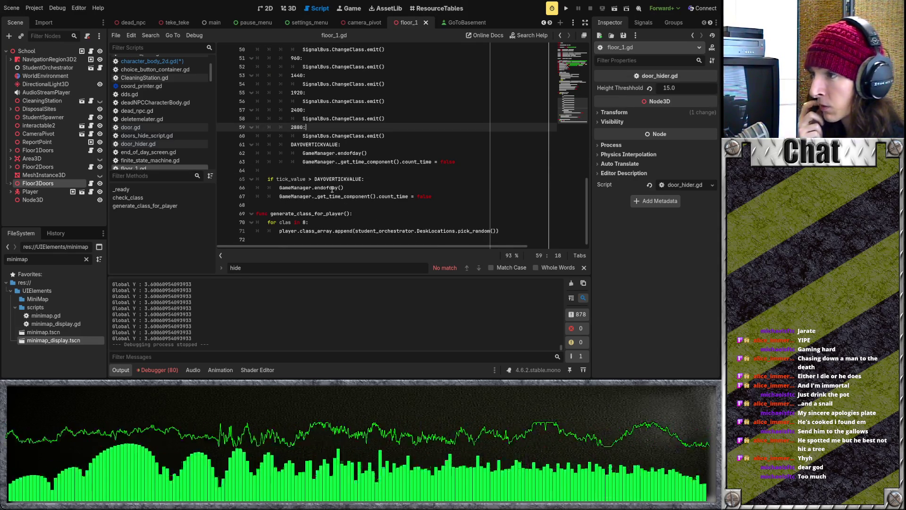
Step: Cut the class_times export line and paste it up near the constants below THANK_YOU_
scroll(337, 188, "up", 6)
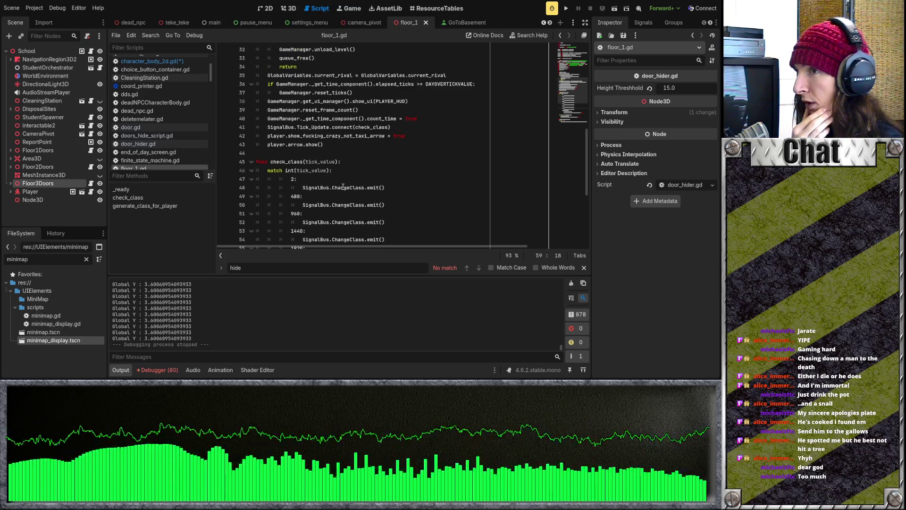
scroll(343, 187, "up", 10)
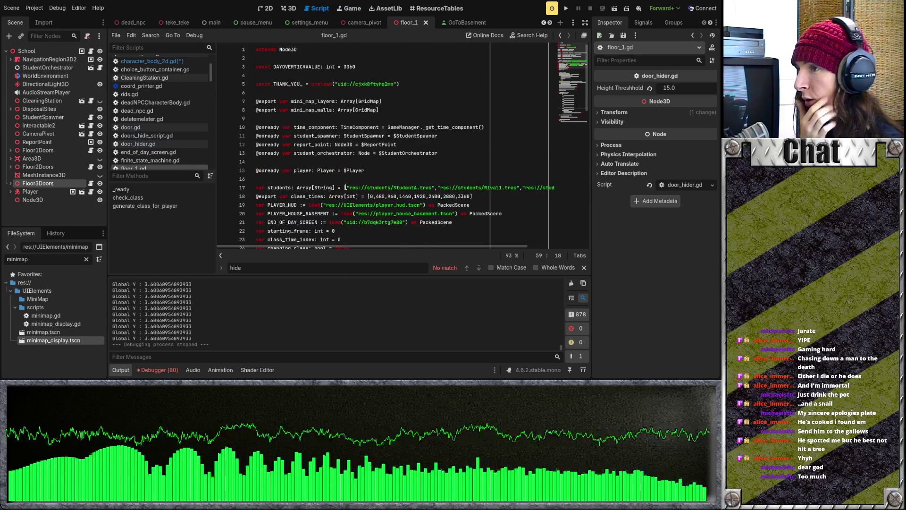
left_click(356, 170)
left_click(377, 163)
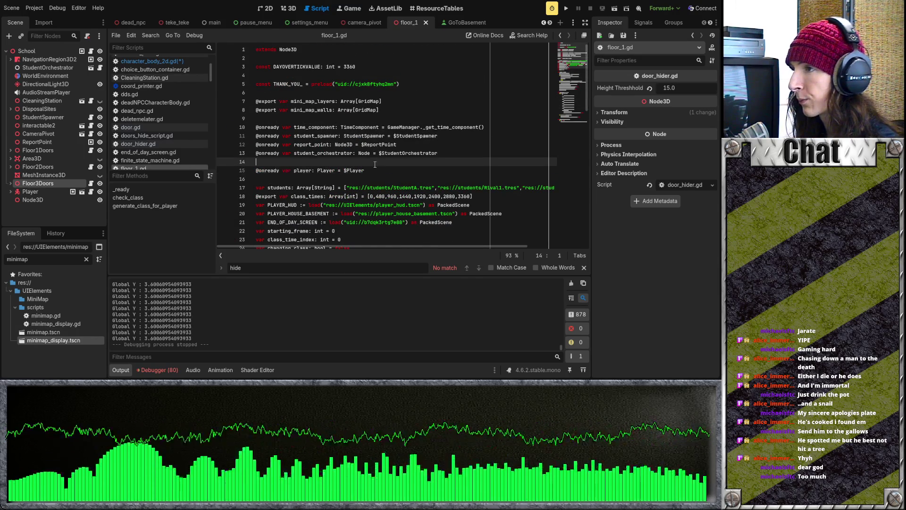
left_click(361, 126)
left_click(344, 162)
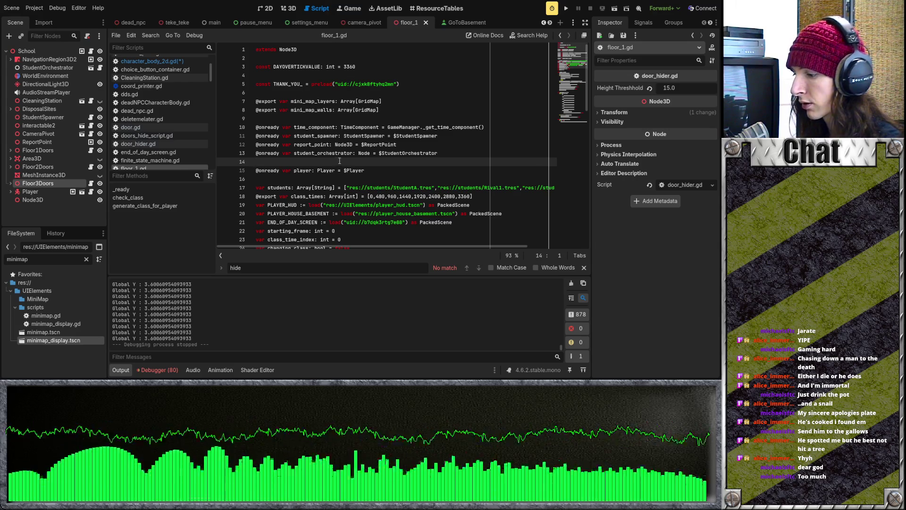
left_click_drag(473, 196, 256, 196)
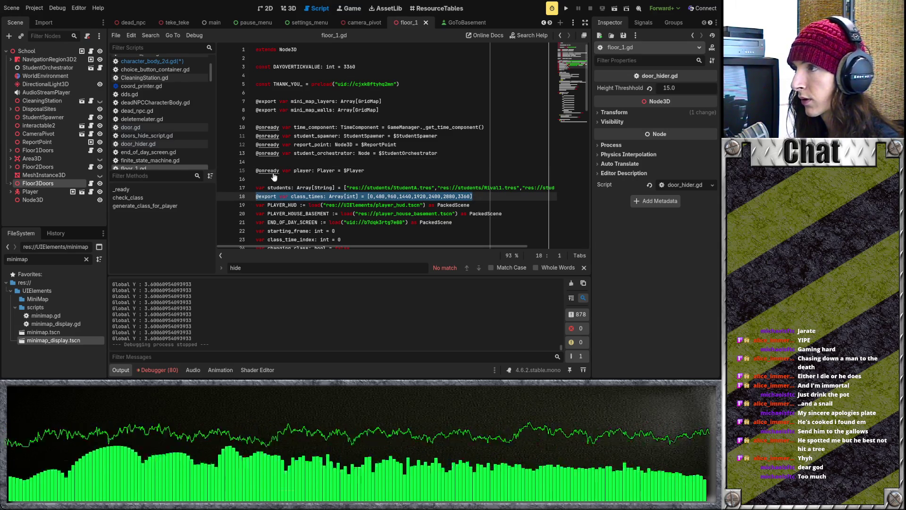
key("ctrl+x")
left_click(401, 93)
key("ctrl+v")
Step: Tidy the blank lines around line 4 and the empty line 14 after the students array
left_click(404, 75)
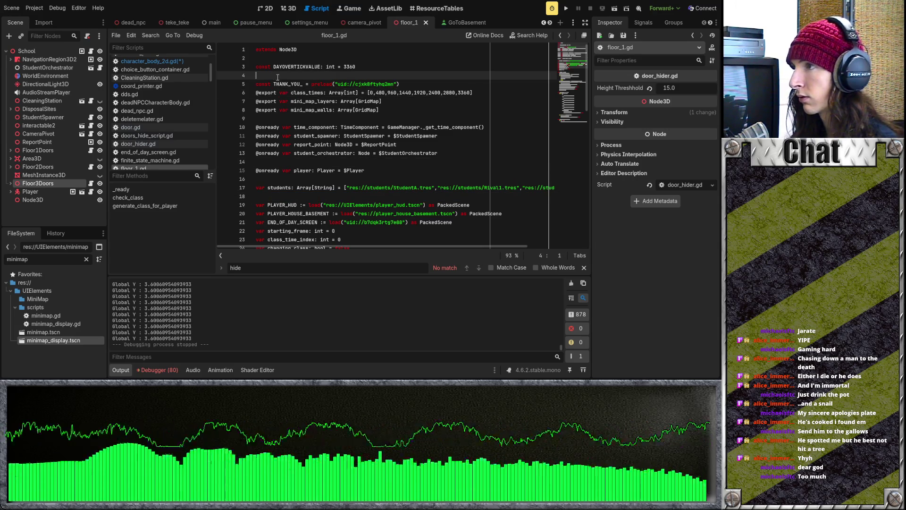
key("BackSpace")
left_click(410, 75)
key("Return")
left_click(284, 161)
key("BackSpace")
left_click(285, 179)
key("End")
scroll(330, 212, "down", 1)
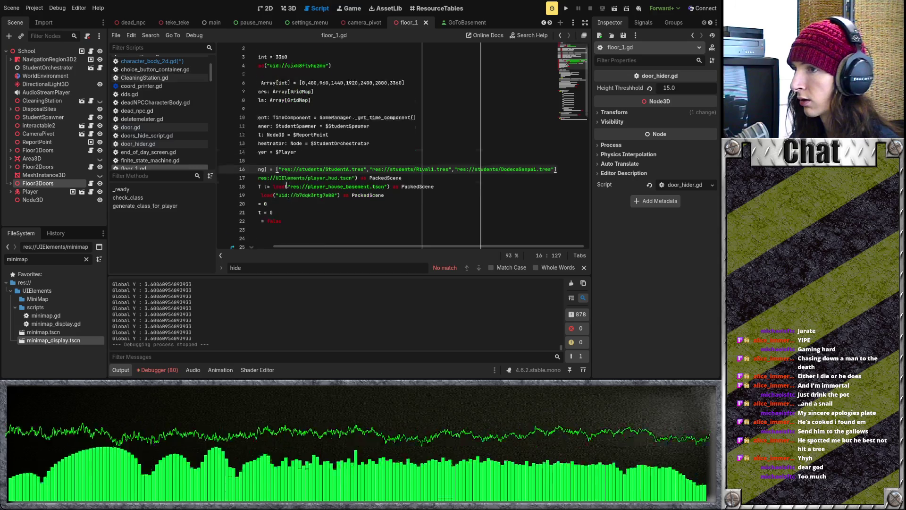
scroll(376, 247, "left", 3)
key("ctrl+z")
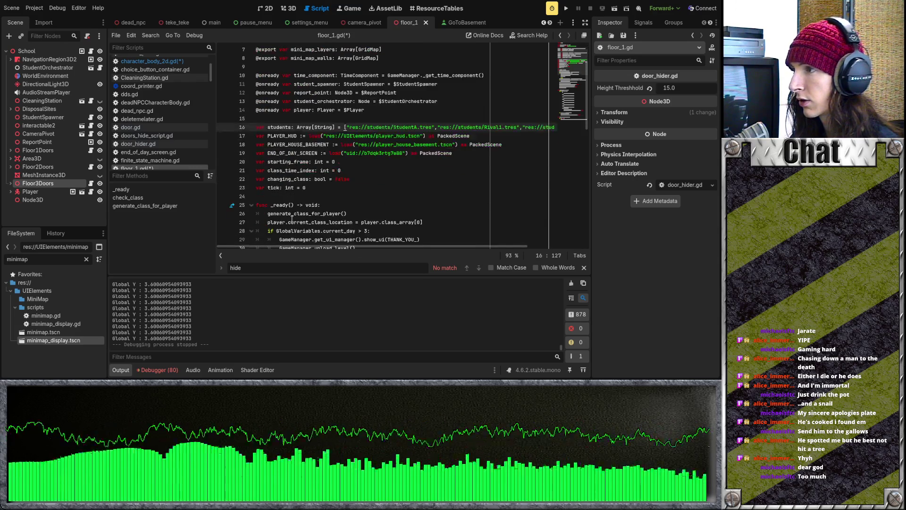
key("ctrl+y")
scroll(307, 201, "up", 1)
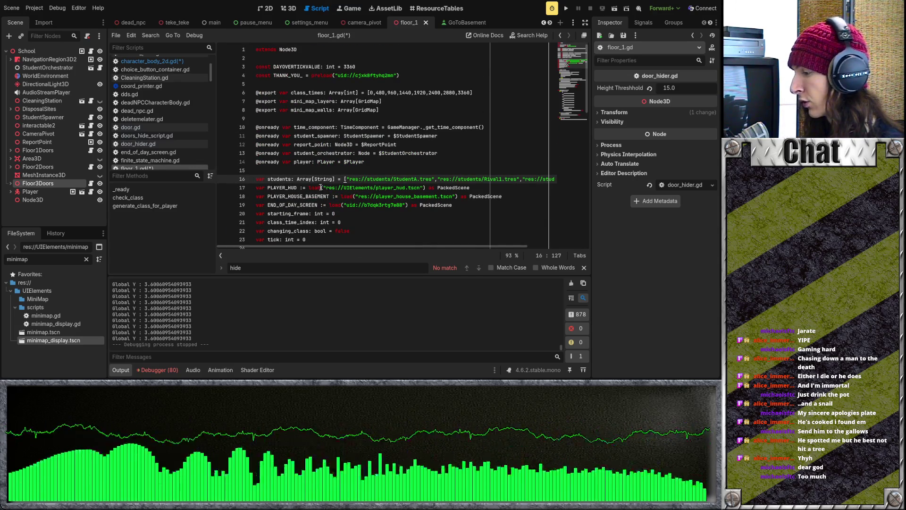
Step: Save floor_1.gd with class_times now beside DAYOVERTICKVALUE 3360
key("ctrl+s")
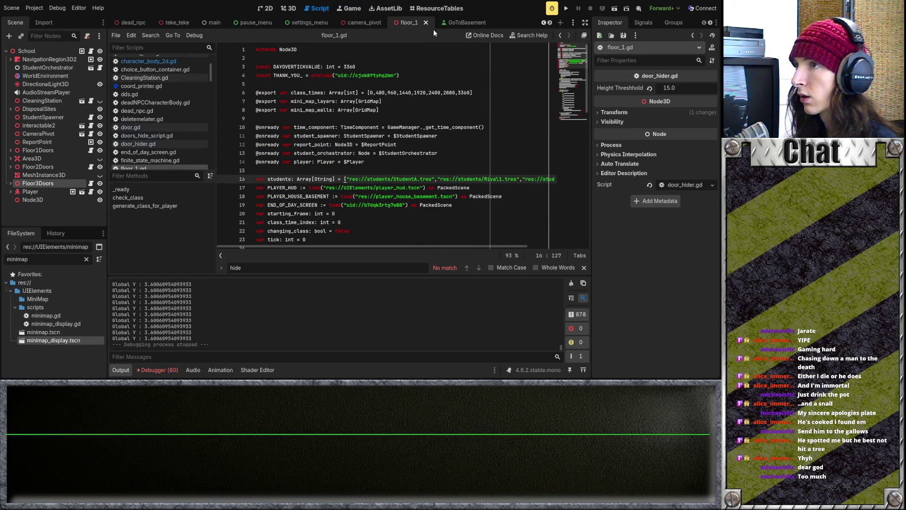
scroll(426, 21, "down", 10)
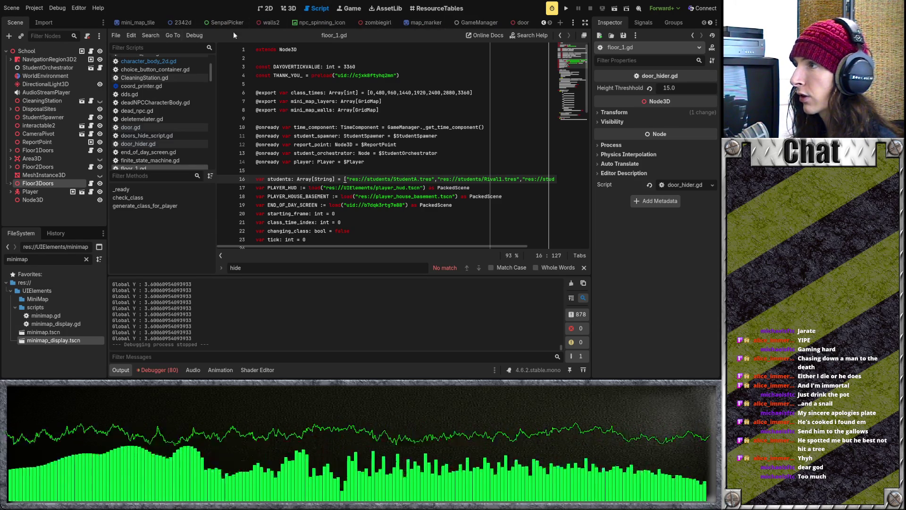
left_click(451, 26)
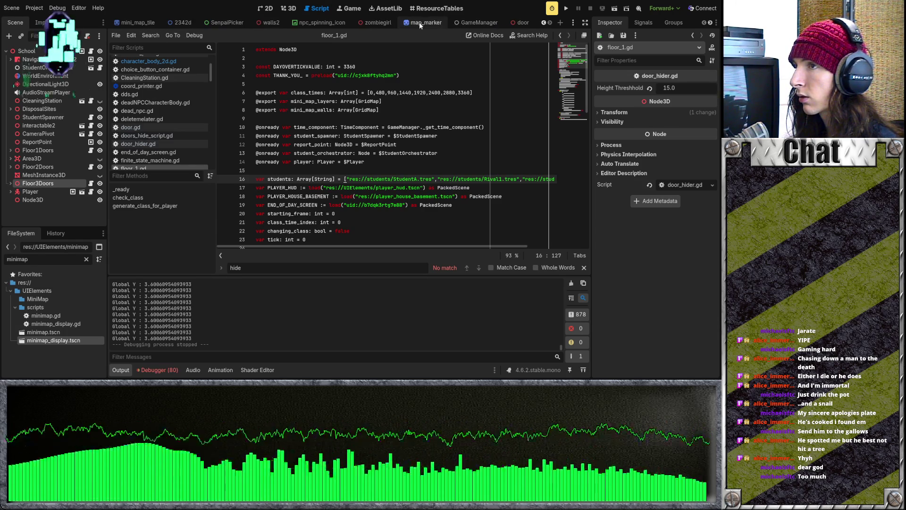
Step: From the minimap_display scene, open MinimapManager's scene and PlayerMarker's character_body_2d.gd script
left_click(137, 22)
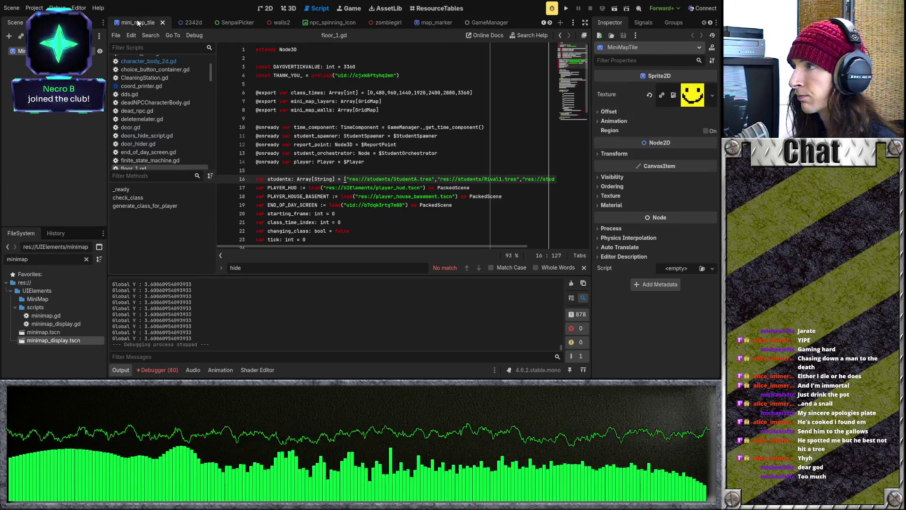
scroll(367, 22, "up", 2)
scroll(372, 21, "down", 3)
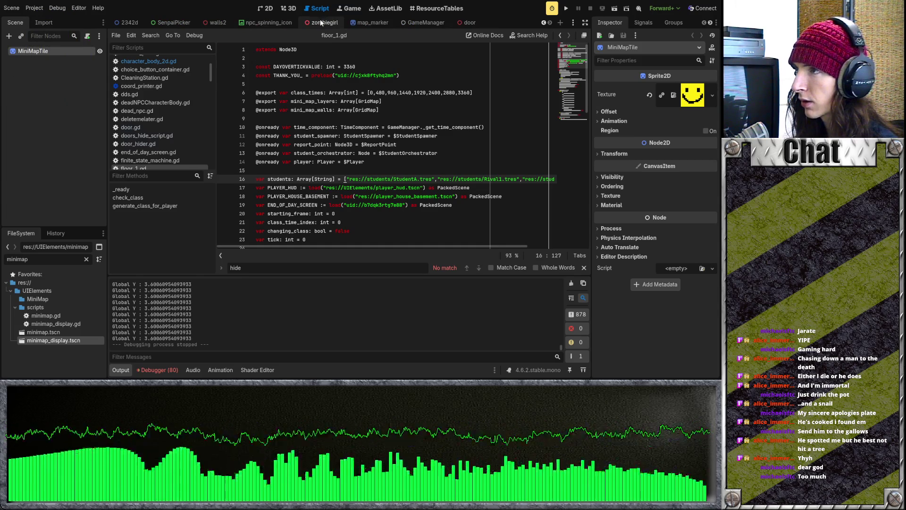
scroll(201, 26, "up", 3)
left_click(212, 22)
left_click(210, 22)
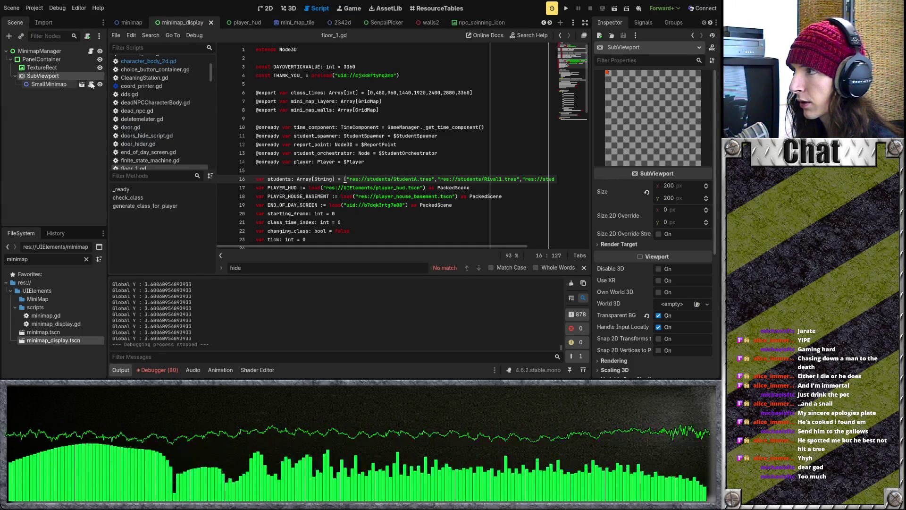
scroll(339, 141, "down", 5)
scroll(338, 141, "down", 5)
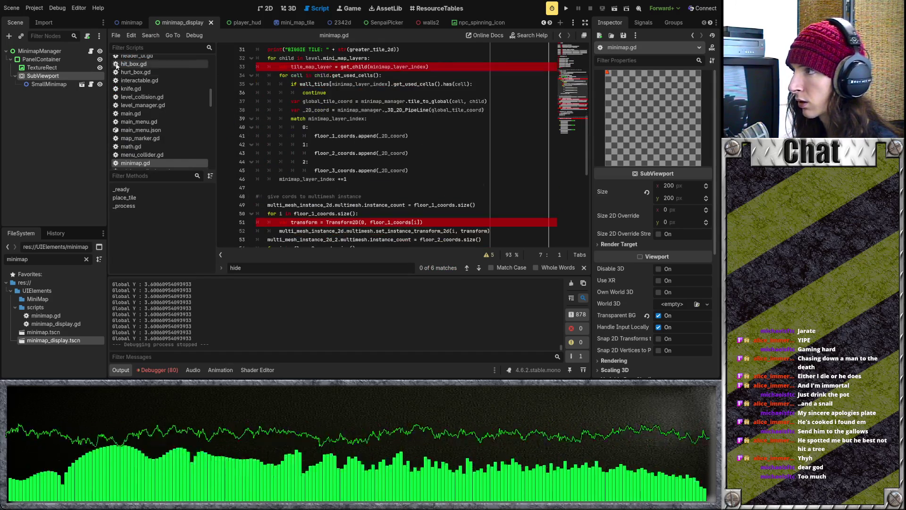
left_click(92, 51)
left_click(84, 85)
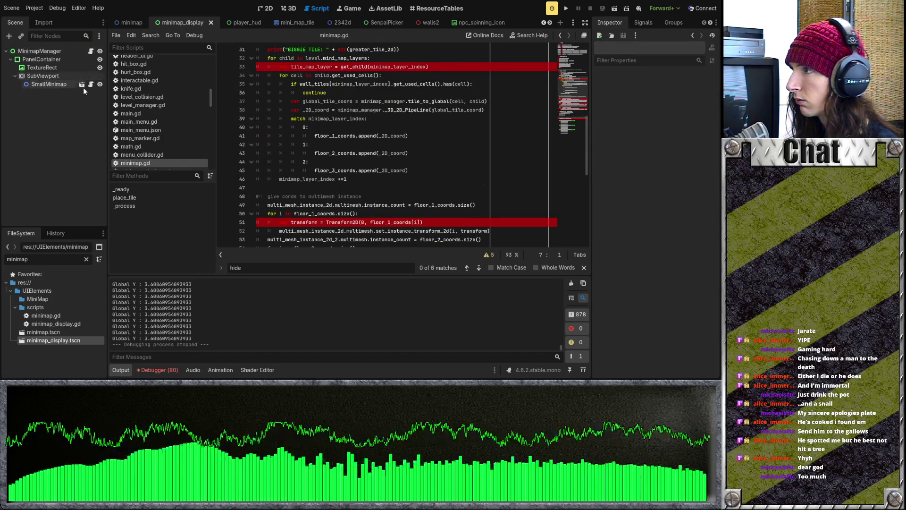
left_click(91, 84)
left_click(515, 149)
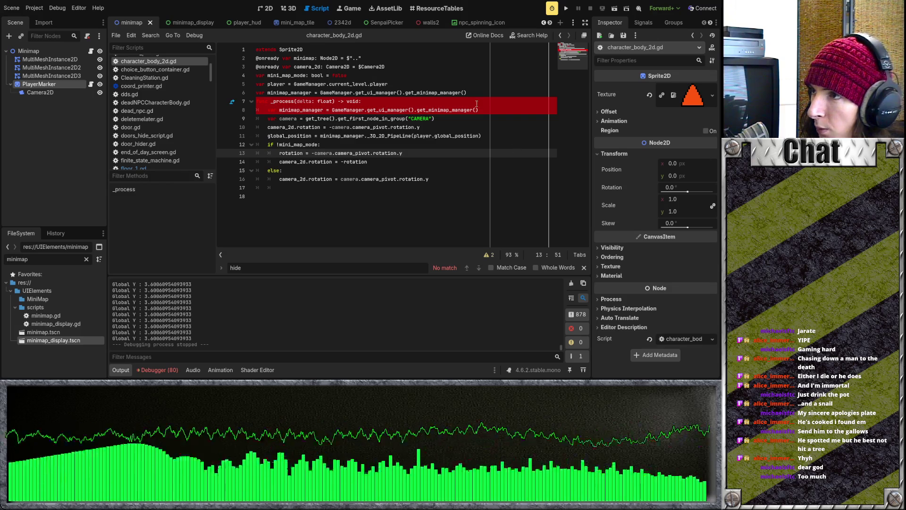
Step: Show the Debugger's Errors list and scroll through the warnings for character_body_2d.gd
left_click_drag(477, 109, 404, 109)
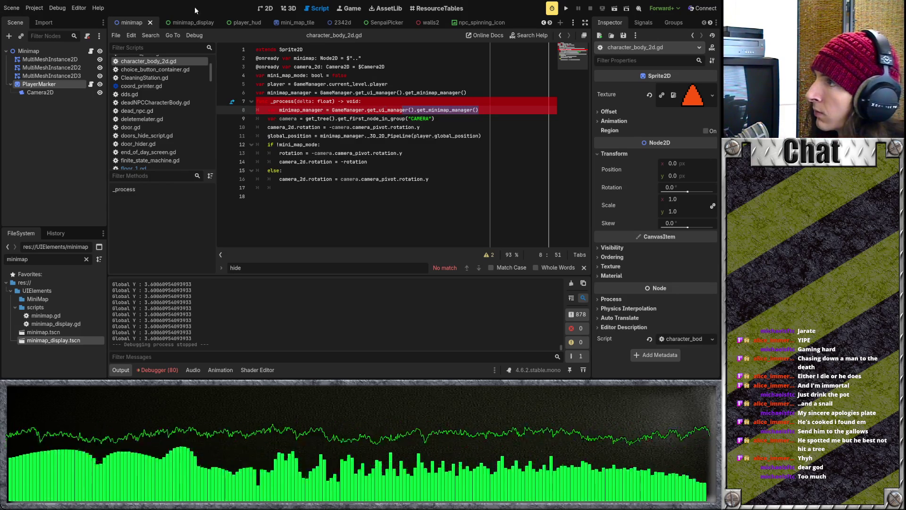
left_click(440, 175)
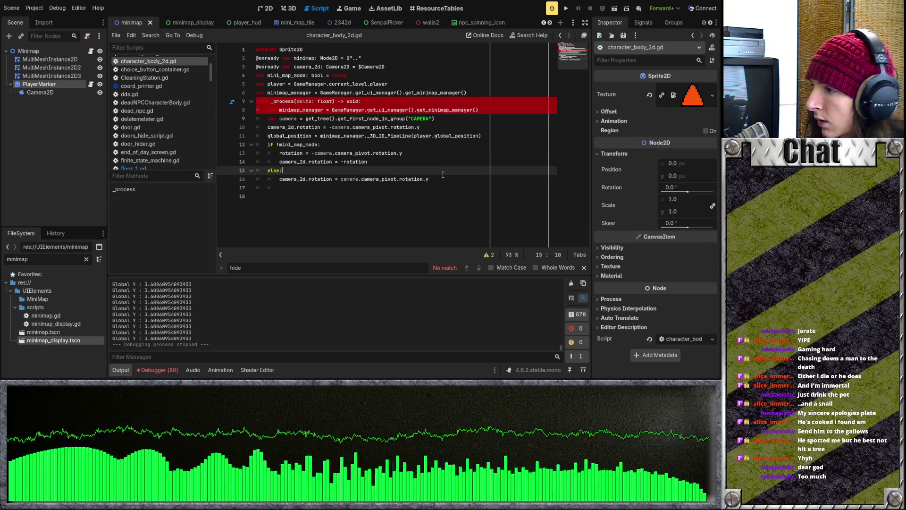
left_click(157, 370)
scroll(570, 352, "down", 5)
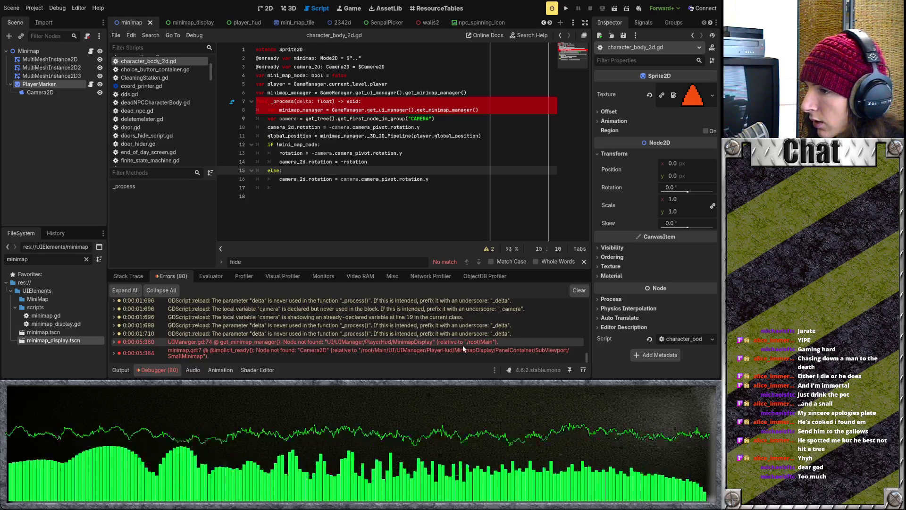
scroll(569, 352, "up", 15)
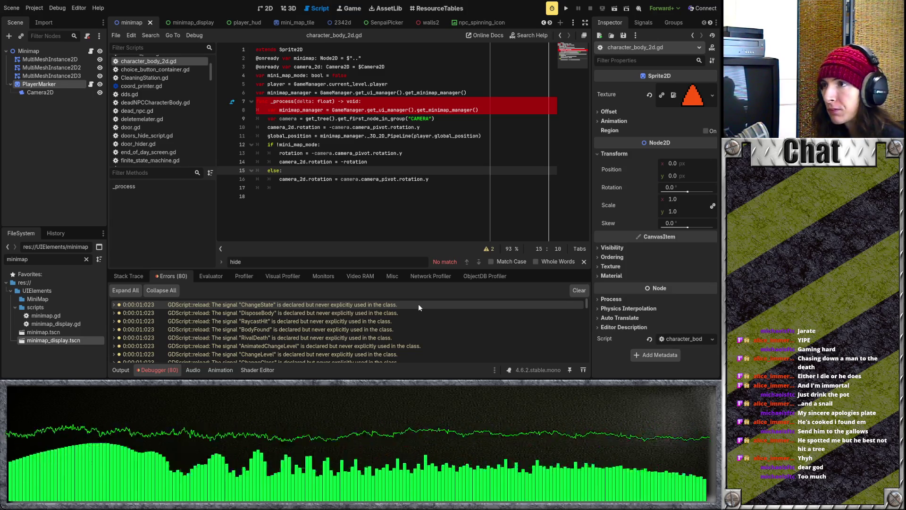
left_click(433, 178)
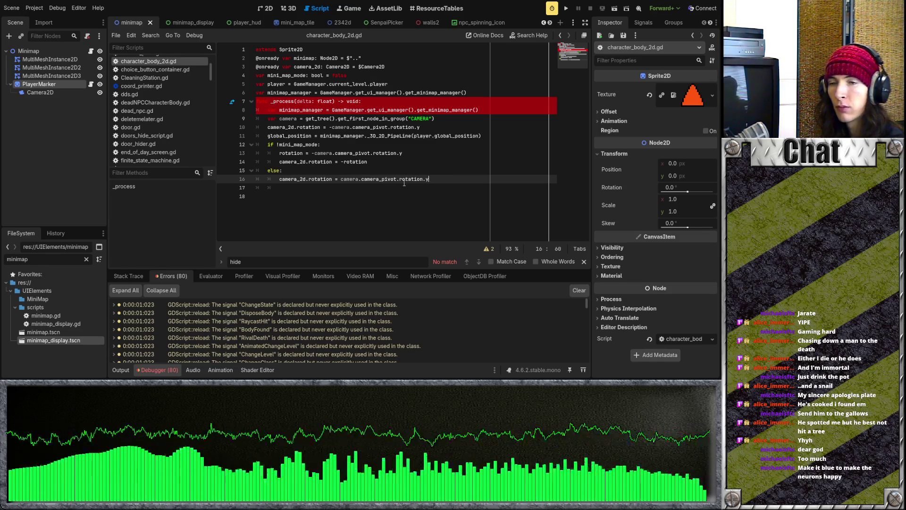
Step: Add a minus on line 16 so camera_2d.rotation = -camera.camera_pivot.rotation.y
mouse_move(478, 111)
left_mouse_down()
mouse_move(265, 93)
mouse_move(261, 111)
mouse_move(256, 101)
left_mouse_up()
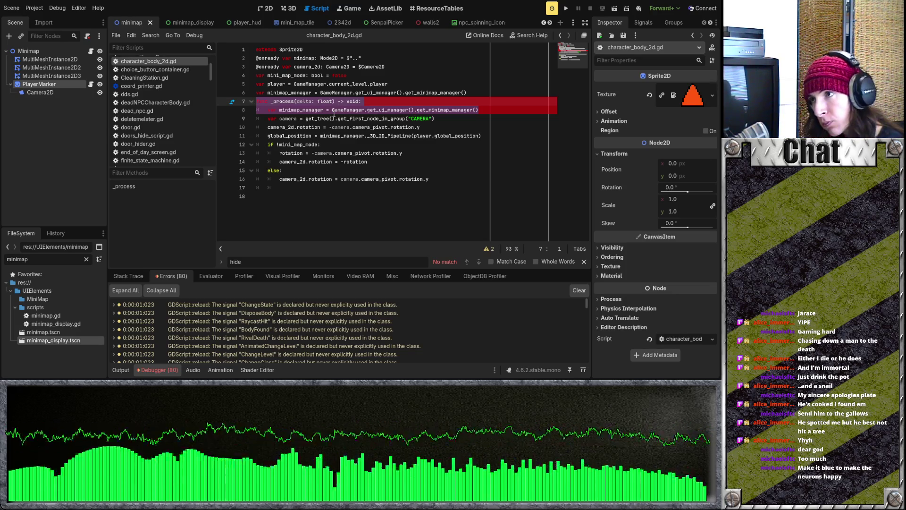
left_click(440, 115)
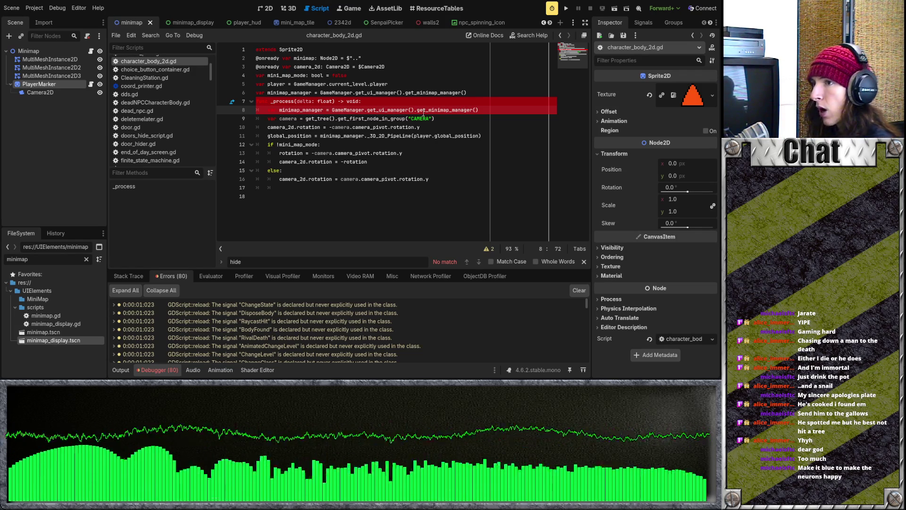
left_click_drag(430, 180, 279, 181)
left_click(309, 186)
left_click(341, 180)
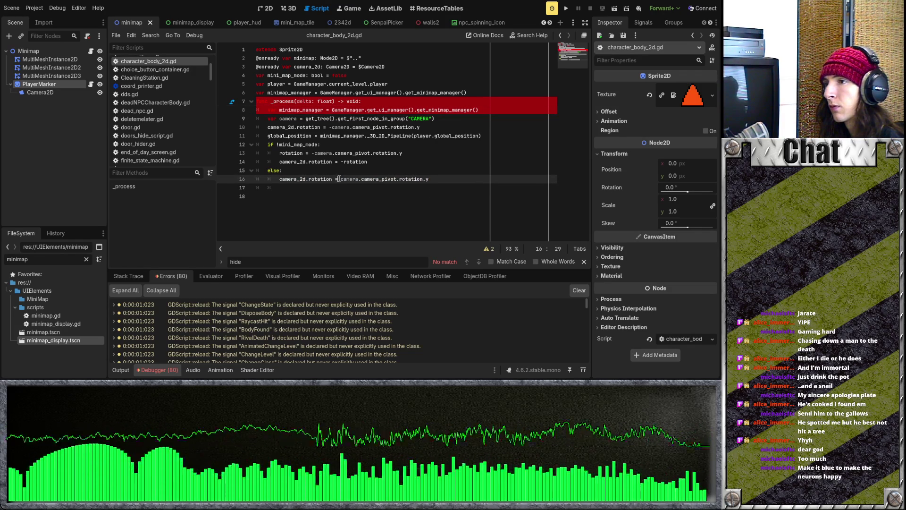
type("-")
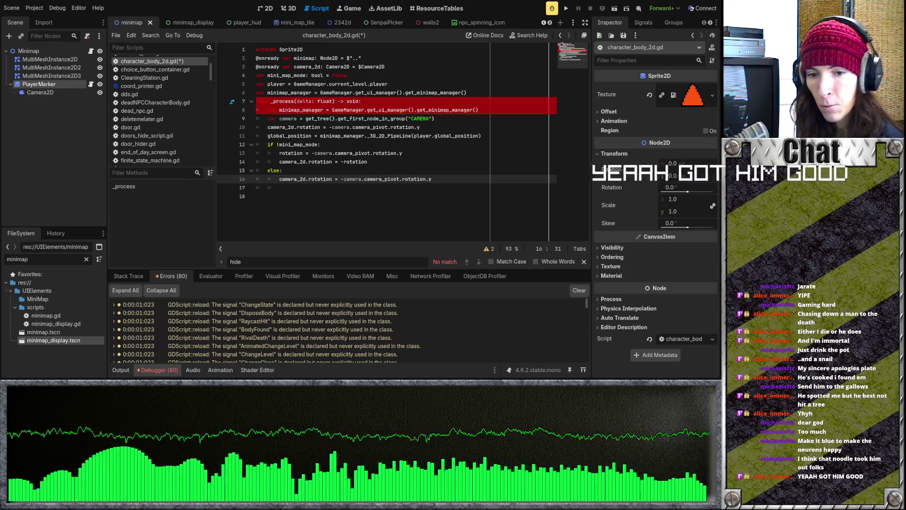
Step: Delete rotation line 10 above the if, save character_body_2d.gd, and run the game with F5
left_click(404, 145)
left_click(445, 124)
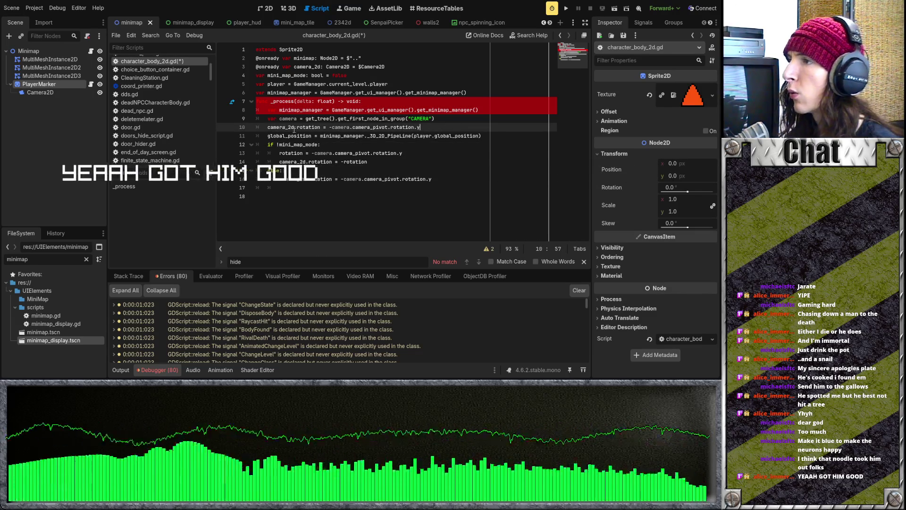
triple_click(443, 128)
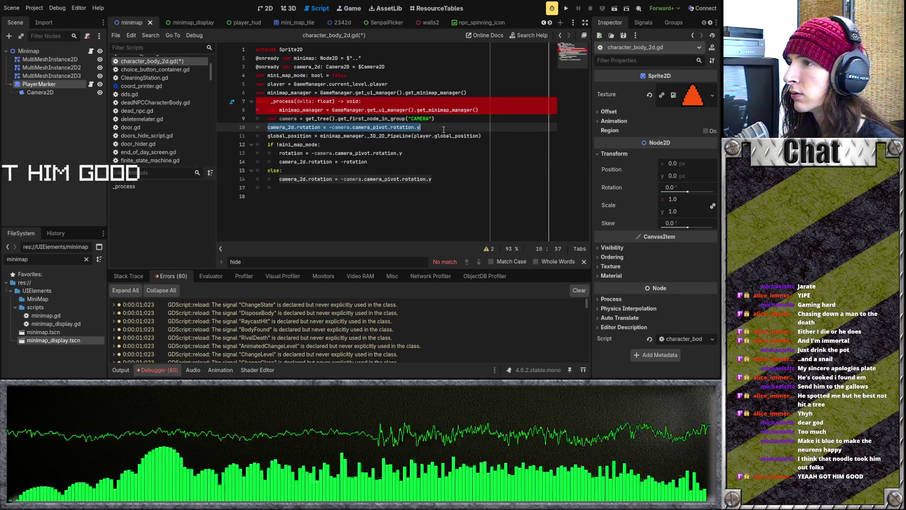
key("BackSpace")
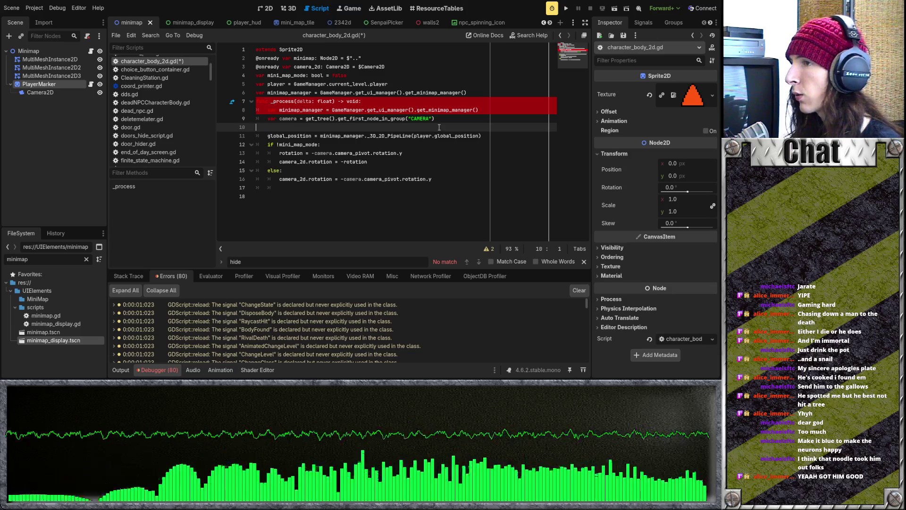
key("BackSpace")
key("BackSpace")
key("ctrl+s")
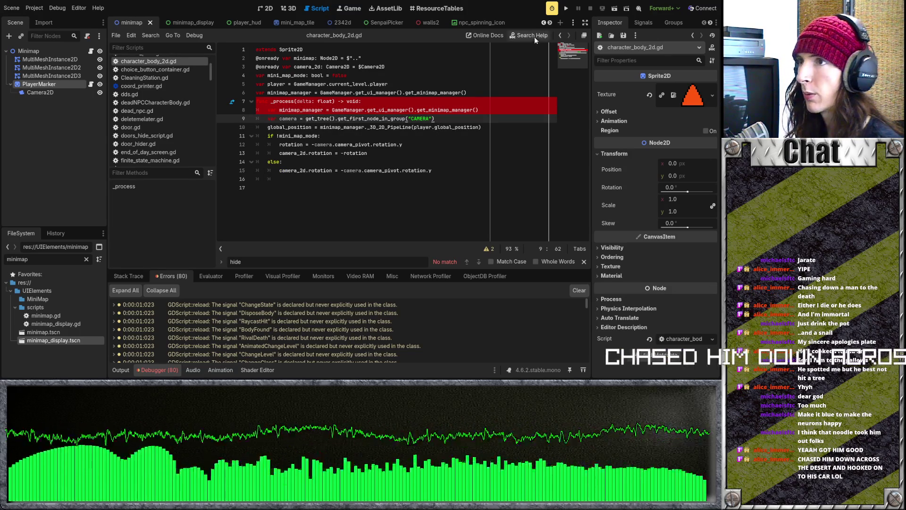
key("F5")
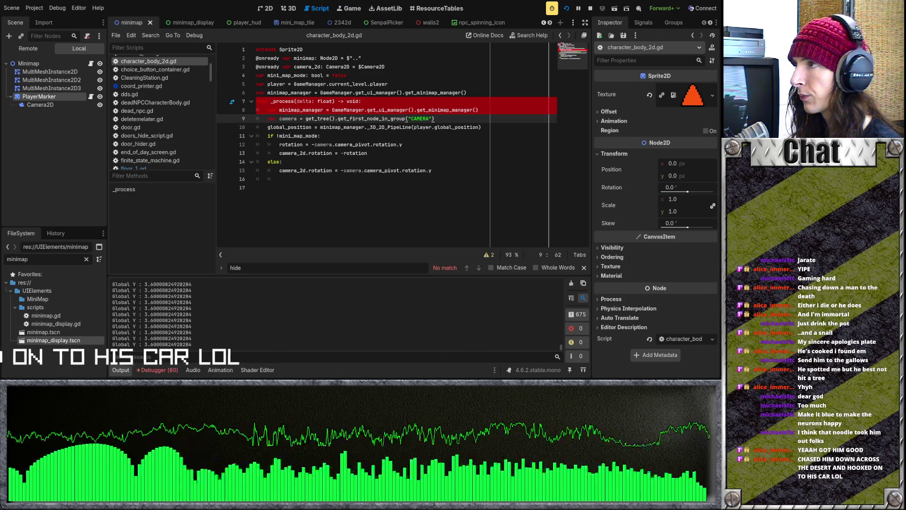
left_click(341, 170)
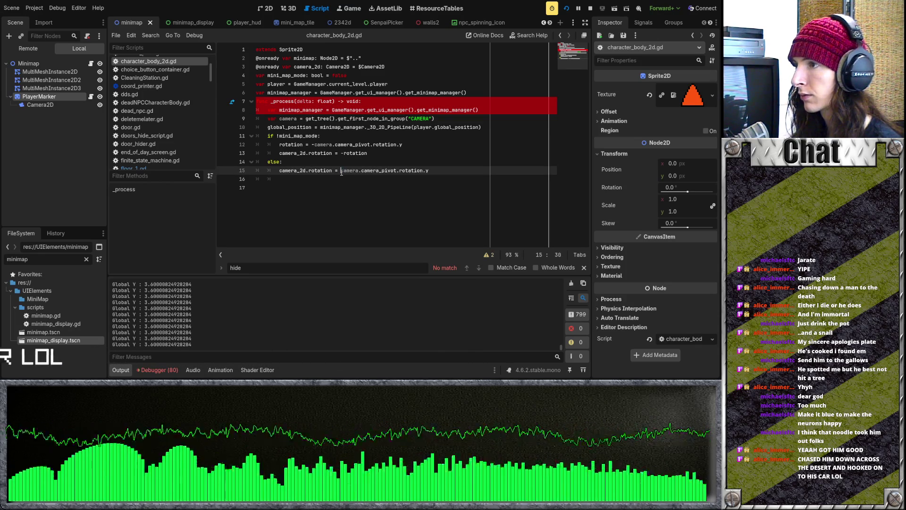
key("Delete")
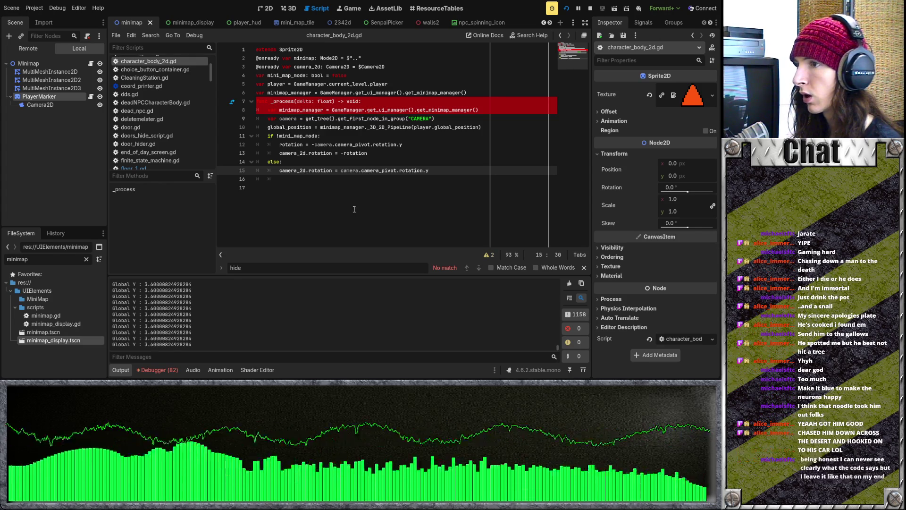
key("ctrl+z")
key("ctrl+s")
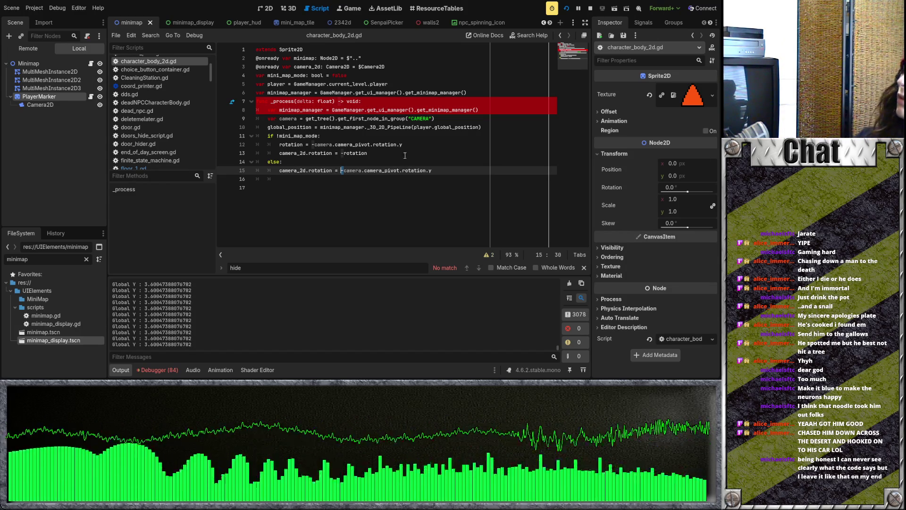
left_click(449, 182)
left_click(447, 173)
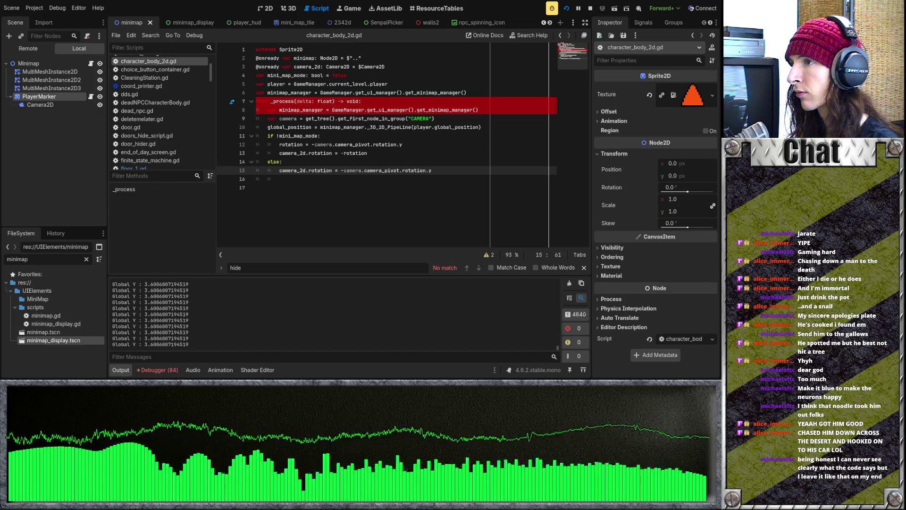
Step: In the Remote tree, expand Main > World > School and hide the Floor2Doors node
left_click(28, 48)
left_click(11, 113)
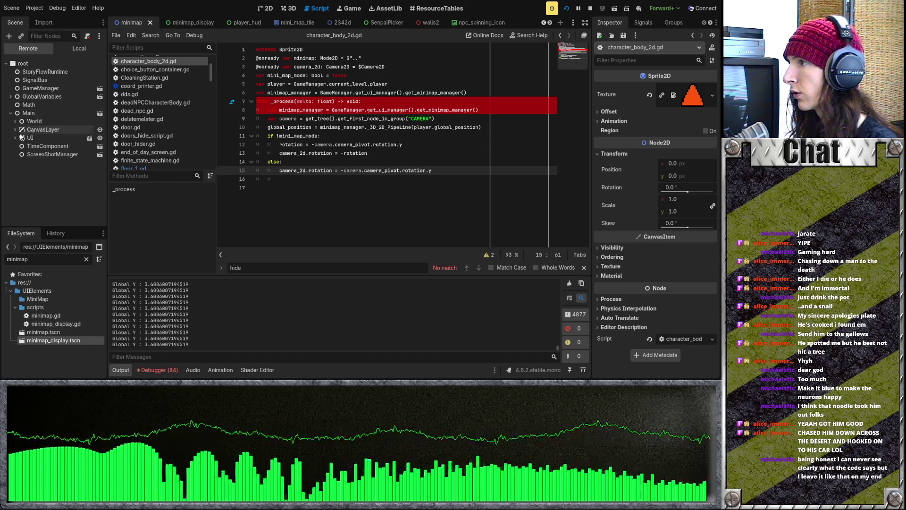
left_click(16, 137)
left_click(16, 138)
left_click(15, 122)
left_click(20, 130)
scroll(71, 146, "down", 5)
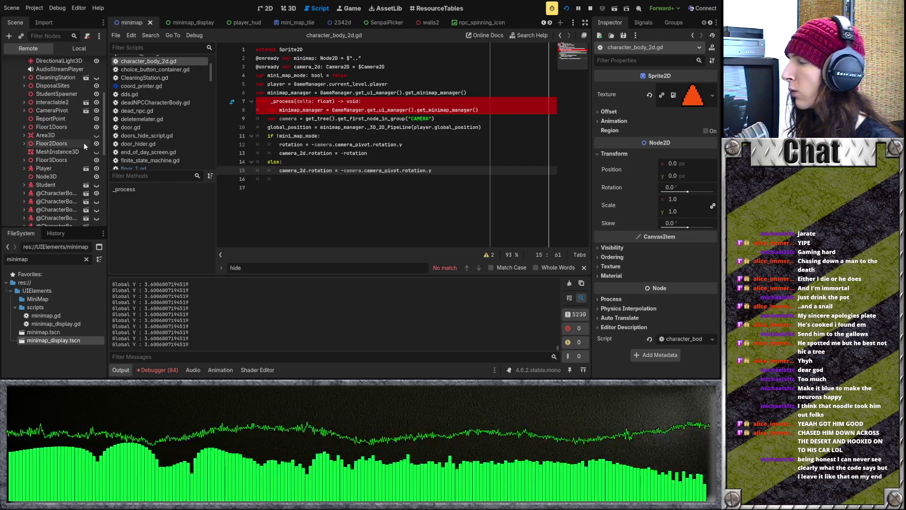
left_click(96, 143)
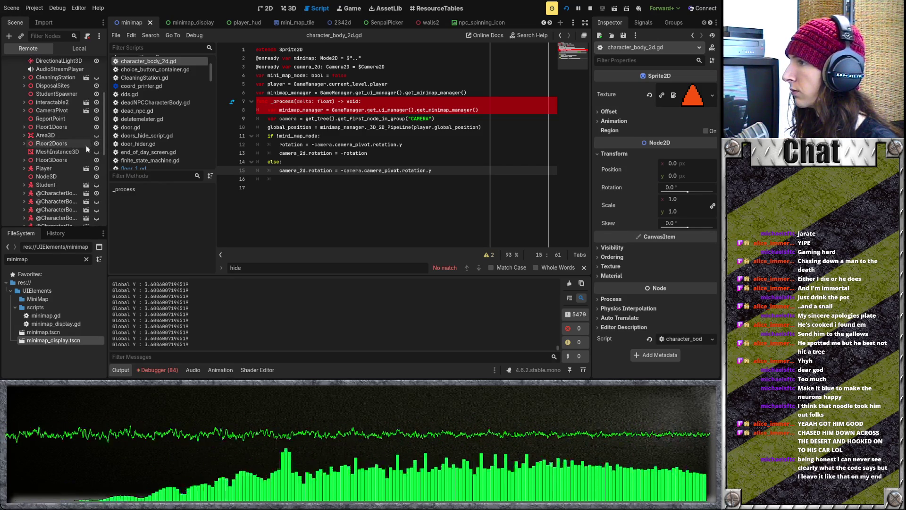
double_click(80, 146)
Step: Switch back to the Local scene tree of the minimap scene
left_click(40, 24)
left_click(27, 23)
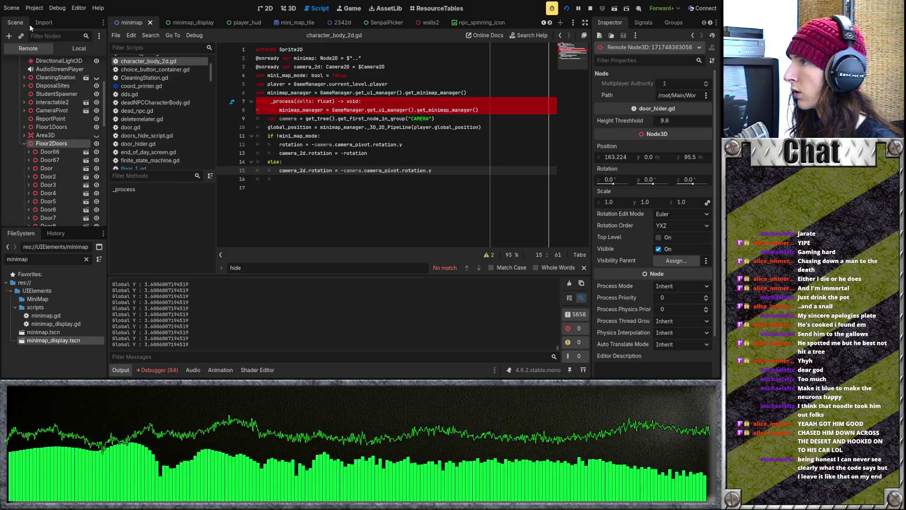
left_click(75, 48)
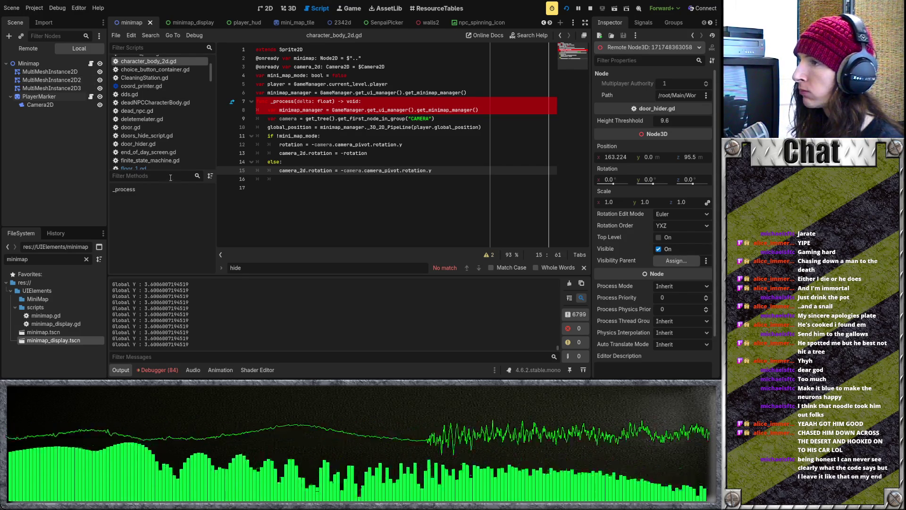
left_click(343, 144)
Step: Compare the camera_2d.rotation line 15 with the negated pivot rotation on line 12
left_click(326, 118)
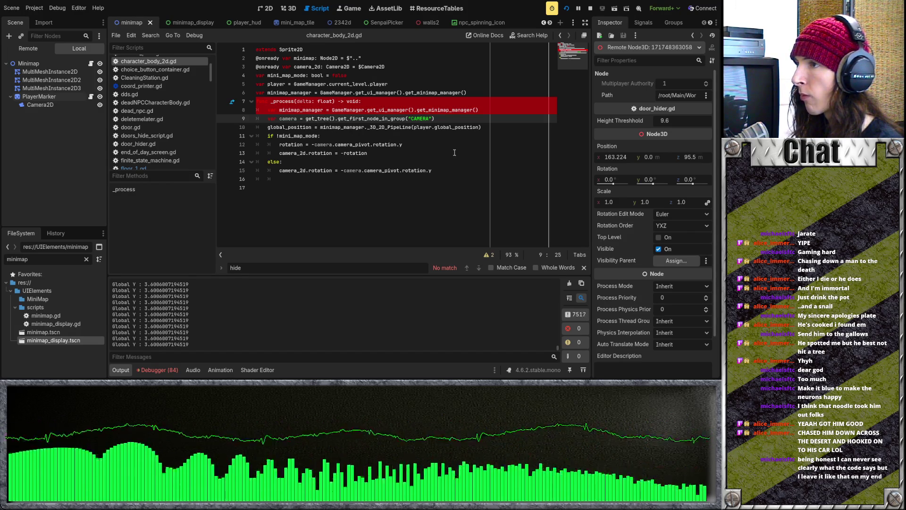
left_click(417, 144)
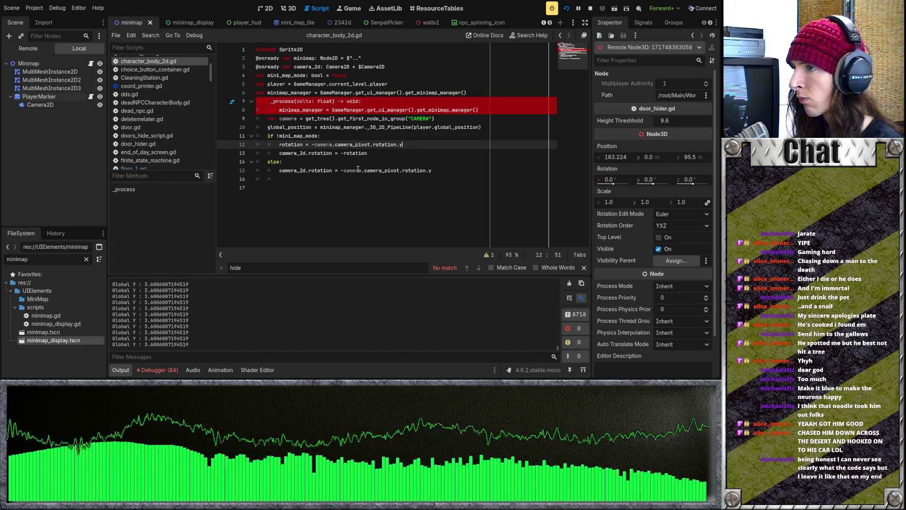
left_click_drag(279, 171, 333, 170)
left_click(353, 189)
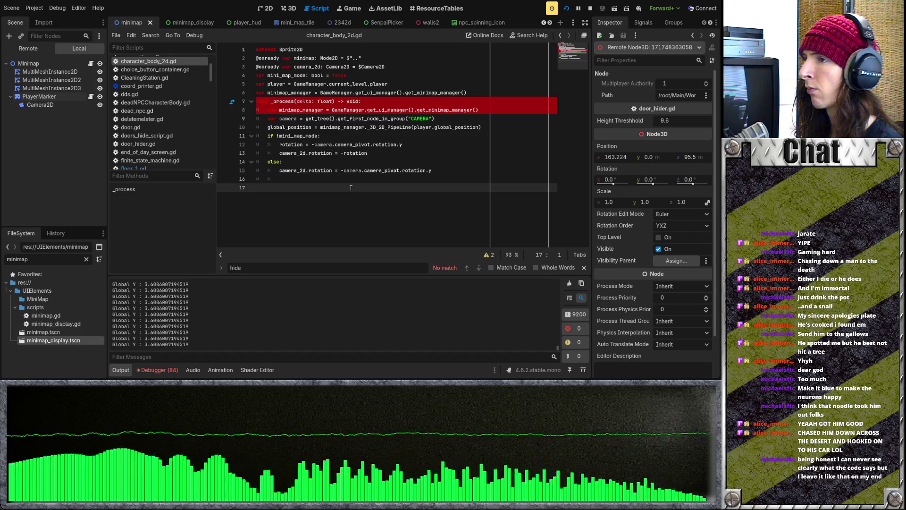
left_click_drag(312, 145, 403, 144)
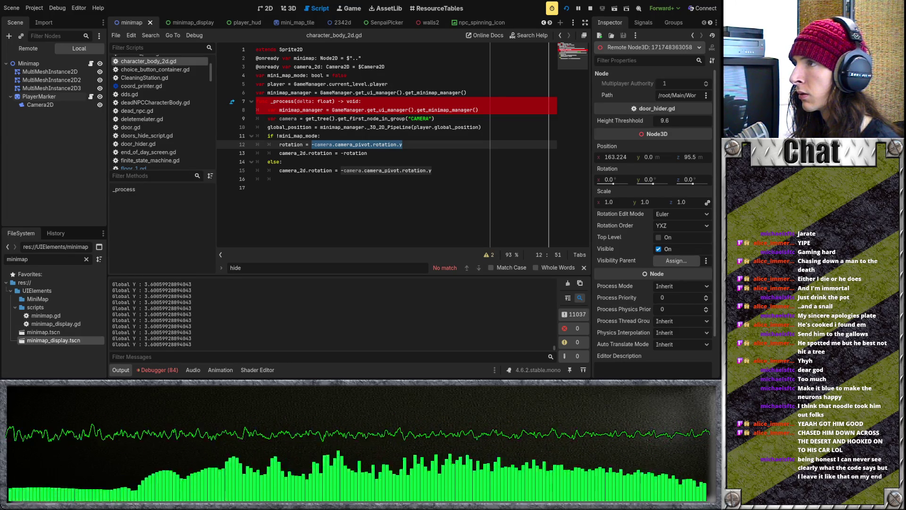
left_click(380, 181)
left_click(386, 170)
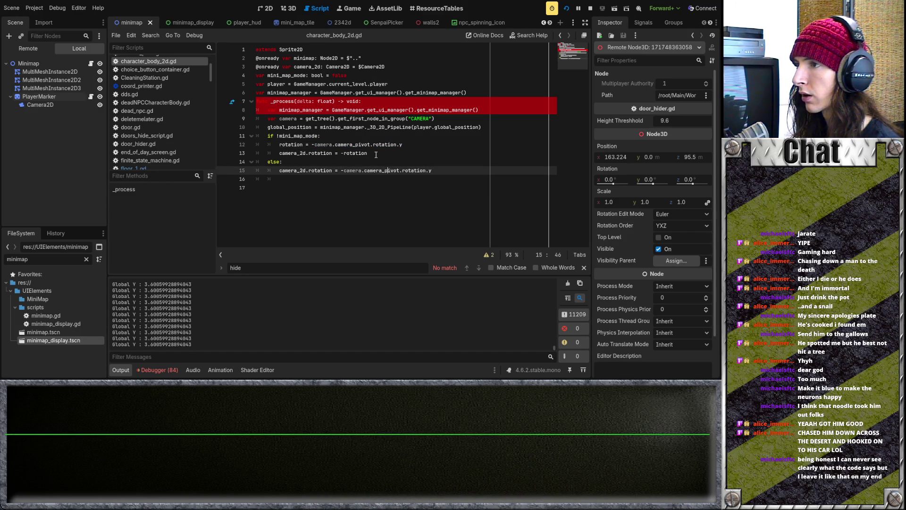
Step: Copy line 12's marker rotation statement into the else branch, save, then clear pasted line 16
left_click(357, 153)
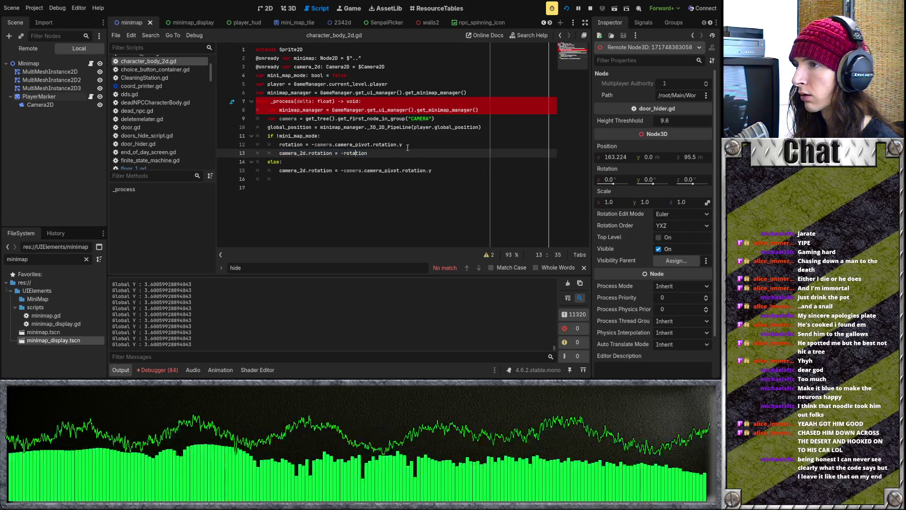
left_click_drag(403, 144, 278, 144)
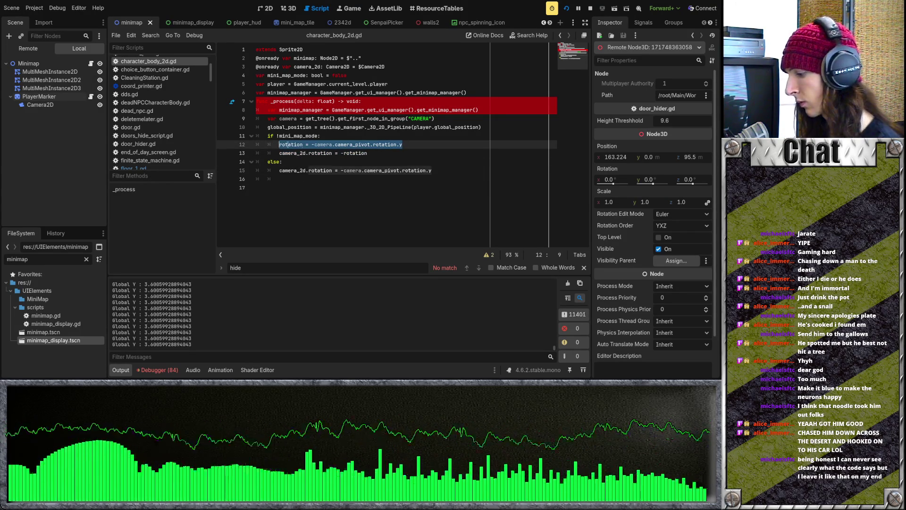
key("ctrl+c")
left_click(436, 168)
key("Return")
key("ctrl+v")
key("ctrl+s")
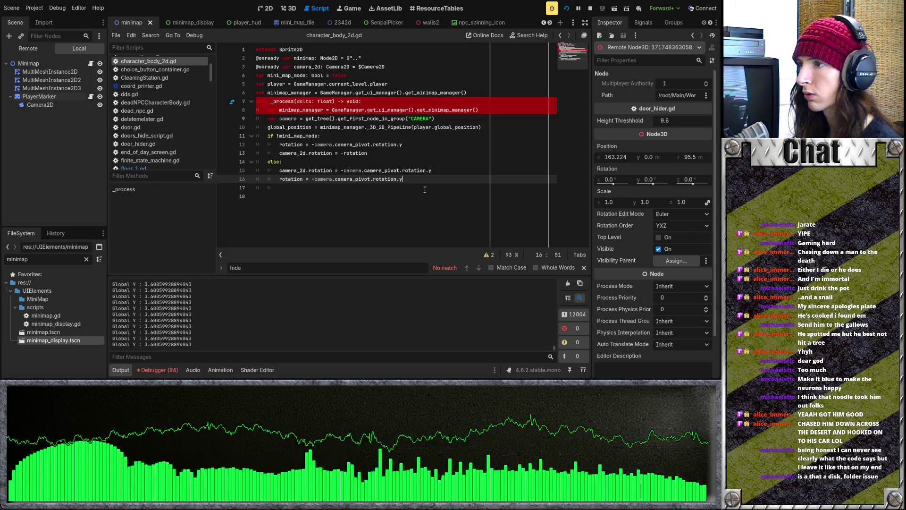
key("shift+Home")
key("BackSpace")
Step: Discard a stray 'r' typed in the script and stop the running game
type("r")
key("BackSpace")
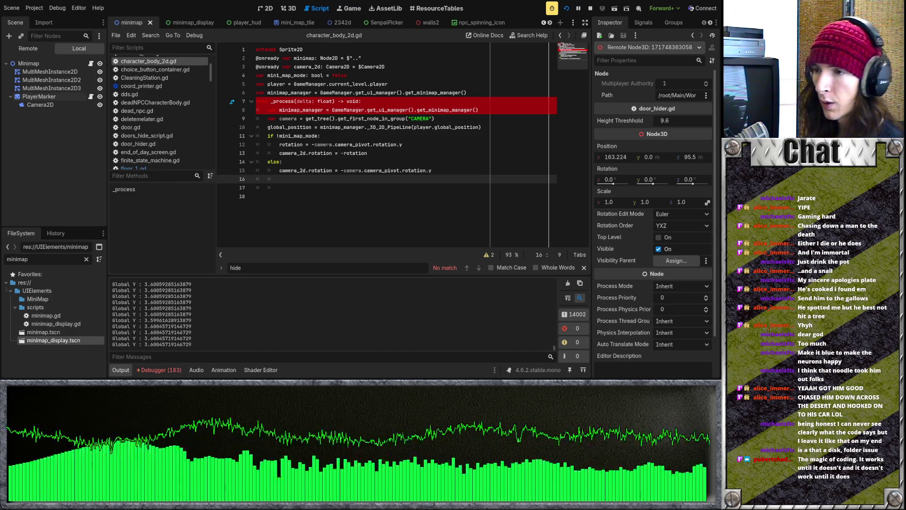
key("F8")
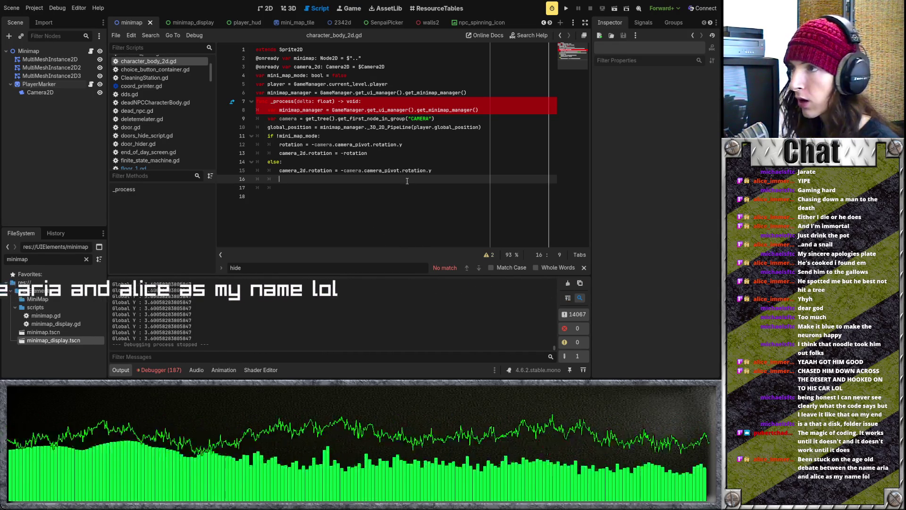
Step: Check the camera rotation lines in the else branch and the if branch
left_click(347, 170)
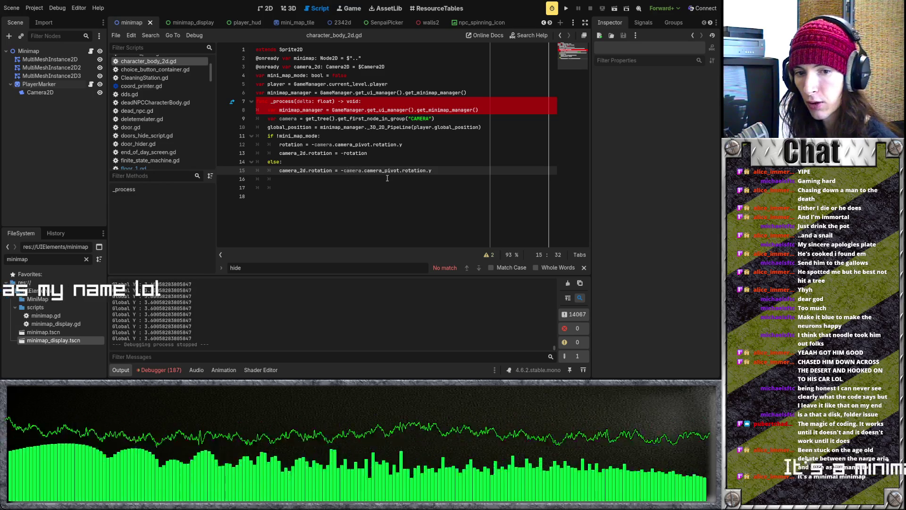
left_click(335, 153)
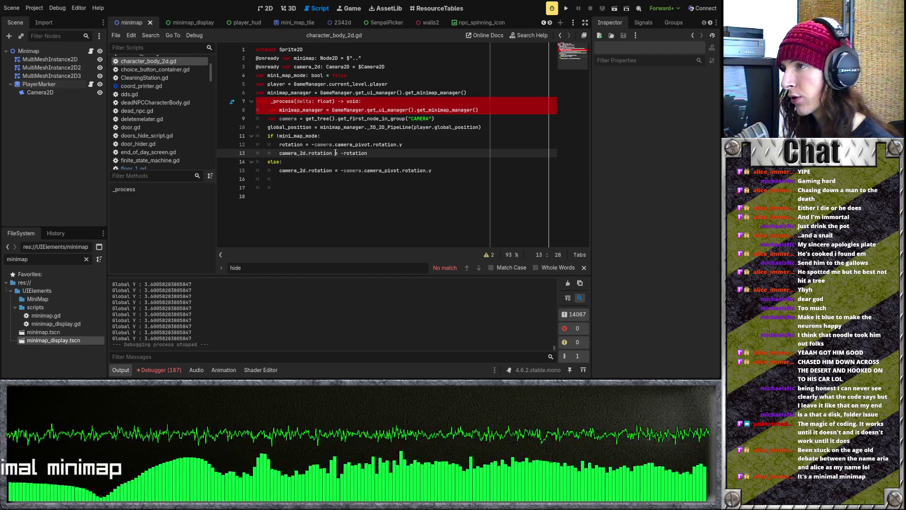
Step: Remove the ! so the check reads 'if mini_map_mode:', then test-run and stop
left_click(278, 135)
key("BackSpace")
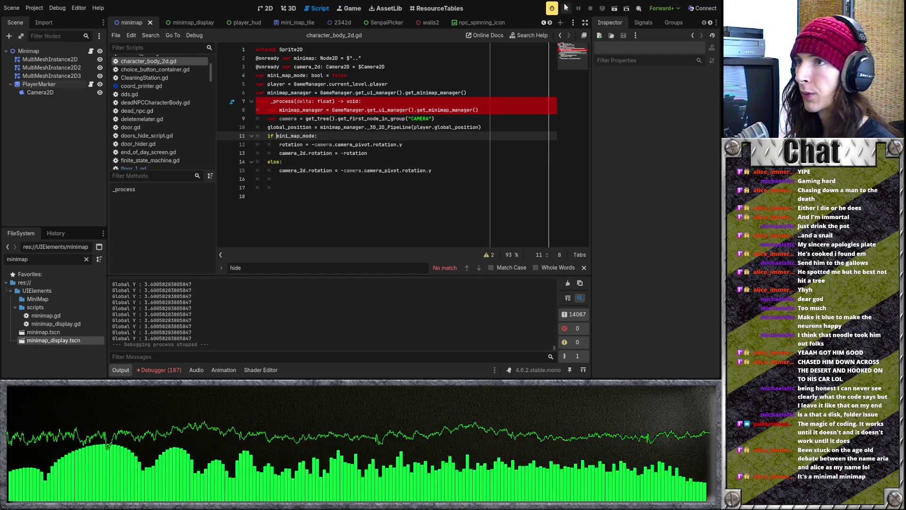
left_click(566, 7)
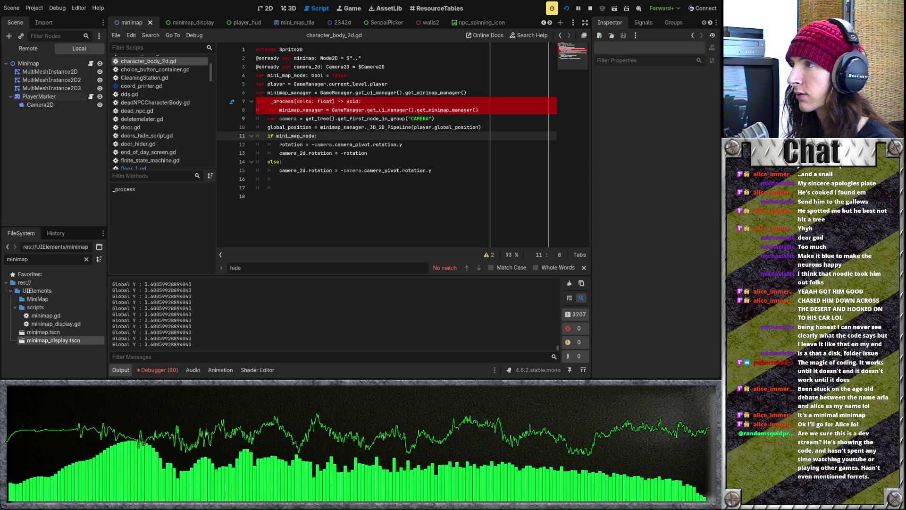
key("F8")
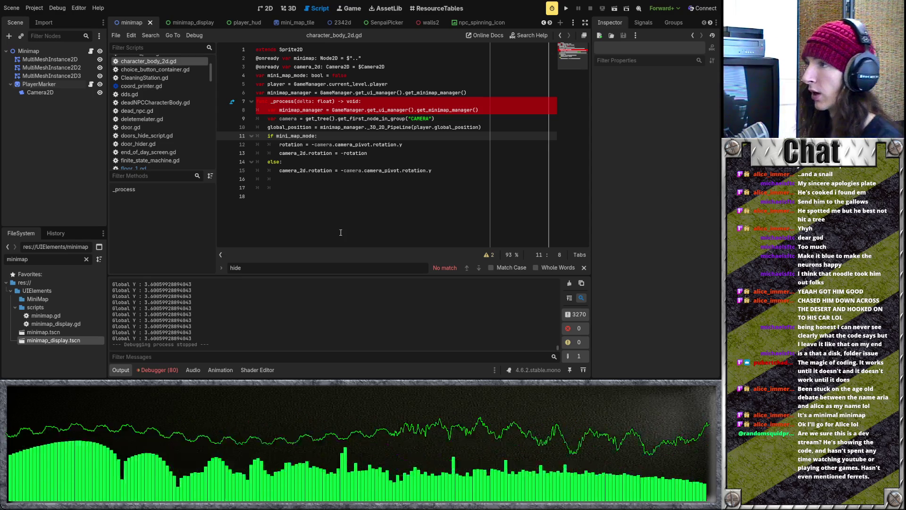
Step: Open minimap.gd from the SmallMinimap node in the minimap_display scene
left_click(209, 21)
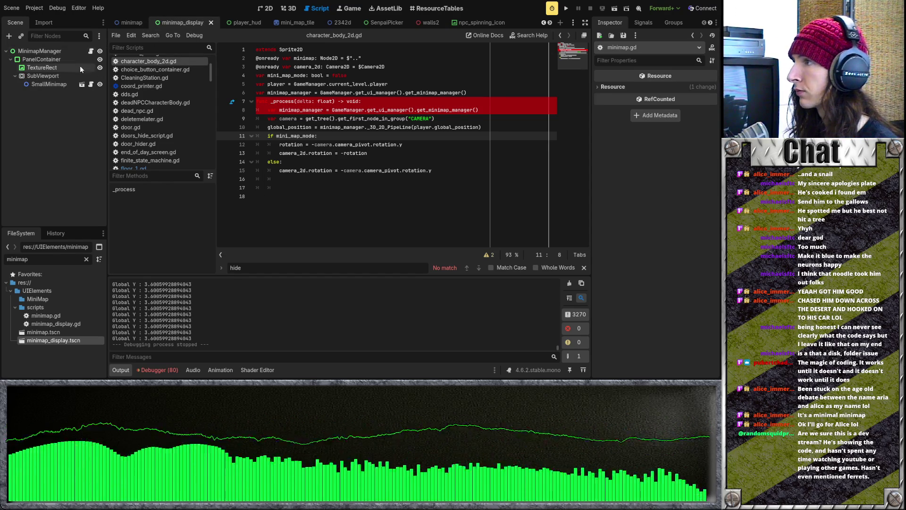
left_click(59, 85)
left_click(82, 84)
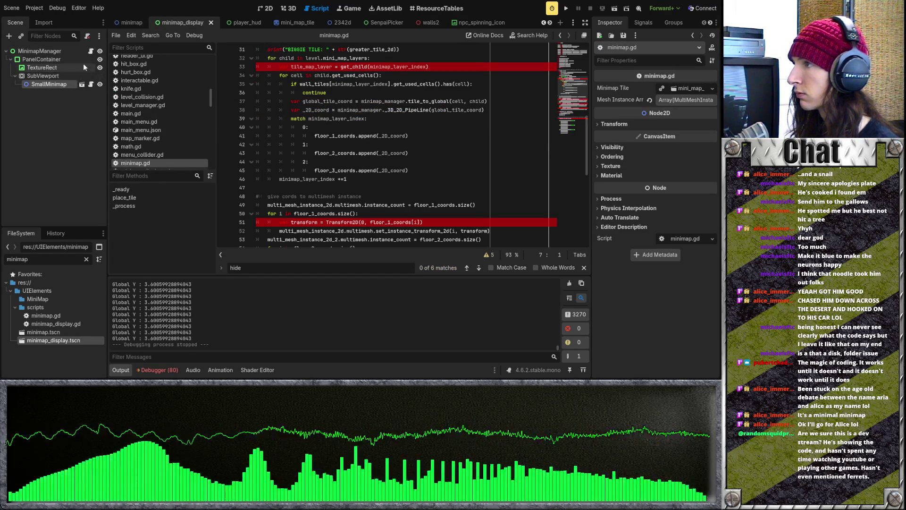
scroll(359, 95, "up", 10)
left_click(359, 95)
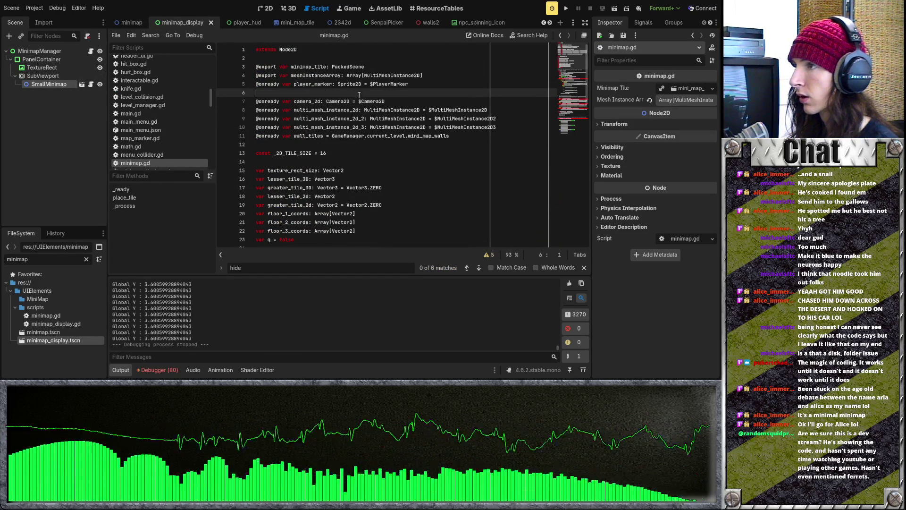
Step: Move the _2D_TILE_SIZE constant below extends Node2D and remove leftover blank lines
left_click(383, 142)
left_click(241, 162)
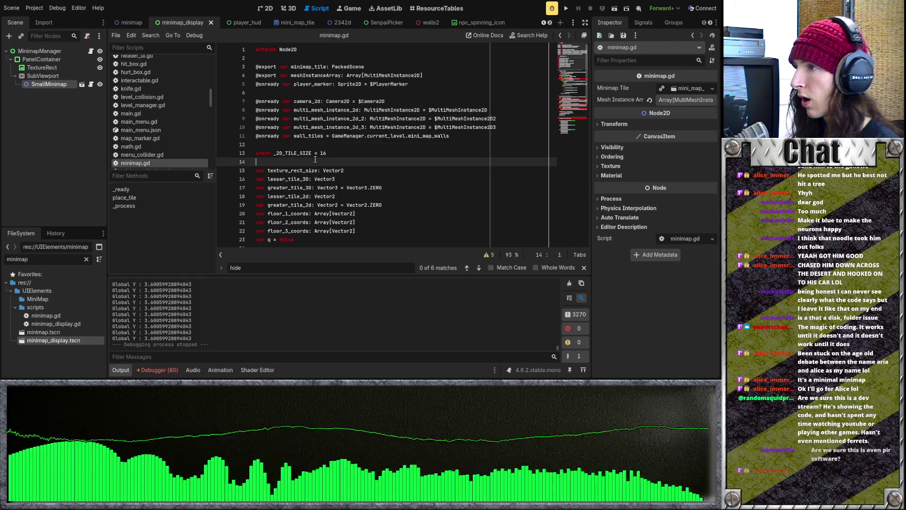
left_click(241, 156, "shift")
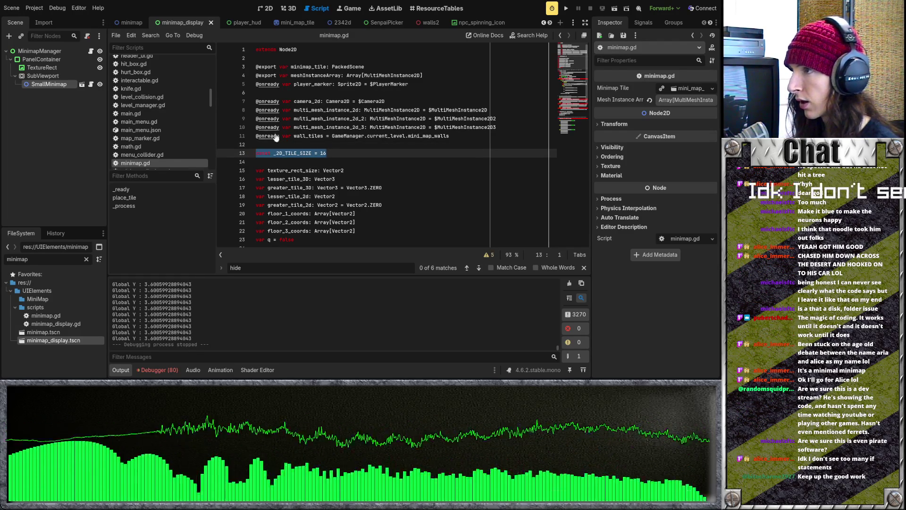
key("ctrl+x")
left_click(282, 58)
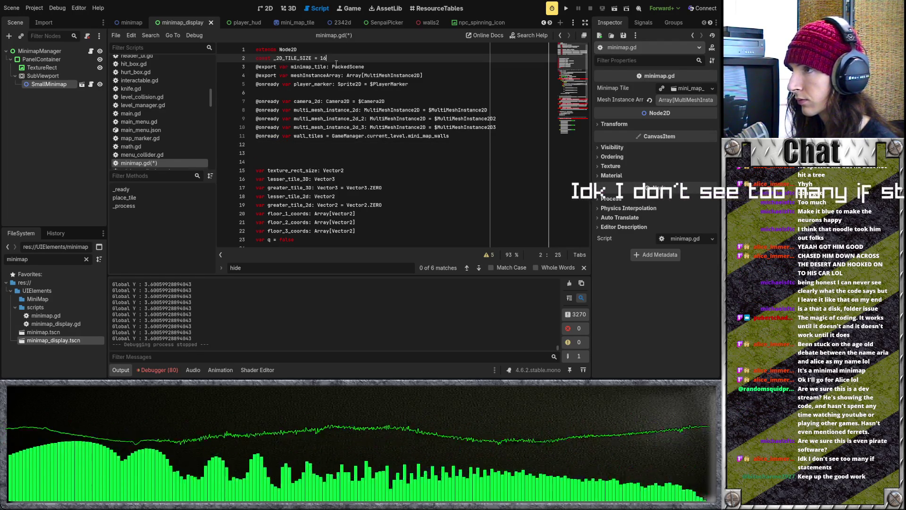
key("ctrl+v")
left_click(370, 45)
key("Return")
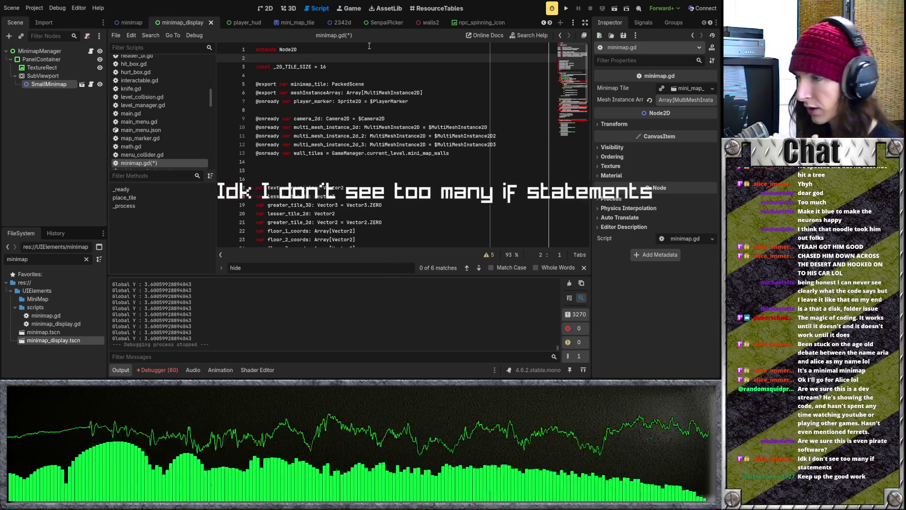
left_click(329, 177)
key("BackSpace")
key("BackSpace")
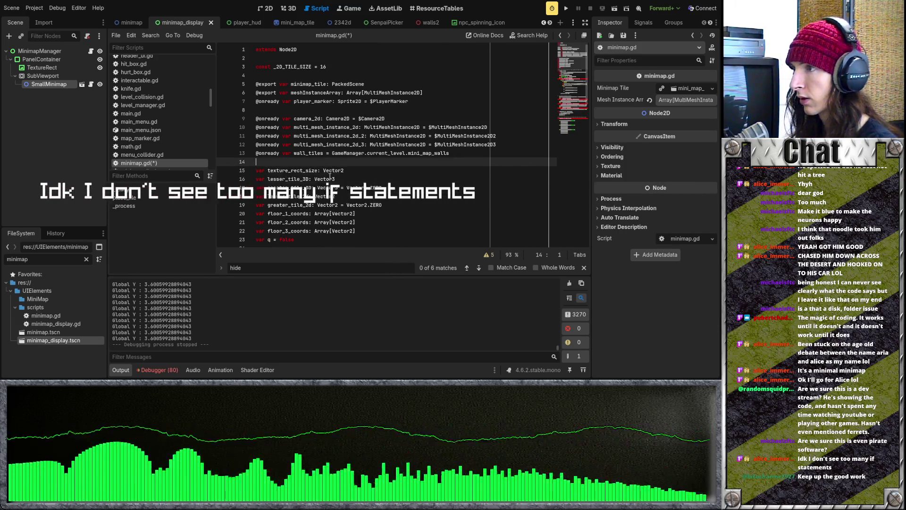
scroll(395, 193, "down", 7)
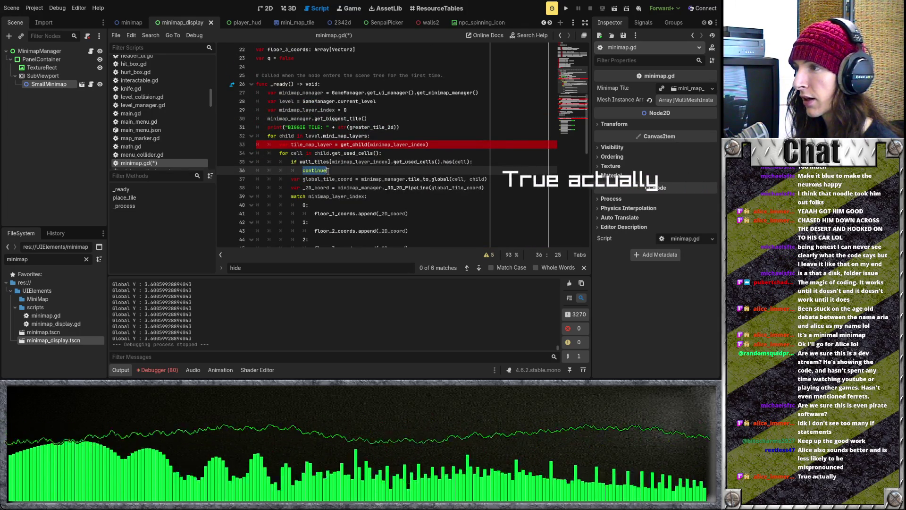
Step: Review the used-cells loop, multimesh transforms and layer checks in _process
left_click(291, 196)
left_click(283, 153)
double_click(272, 136)
left_click(334, 127)
scroll(365, 149, "down", 6)
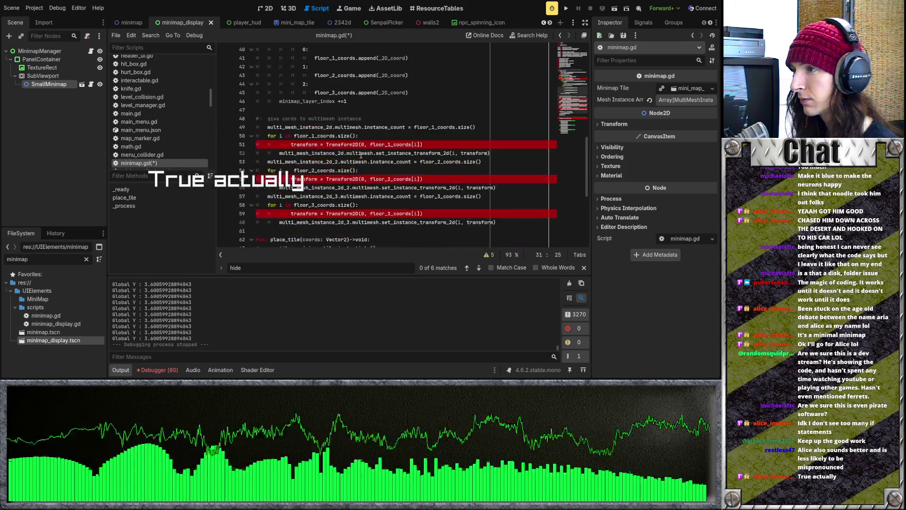
left_click(365, 149)
scroll(292, 149, "down", 5)
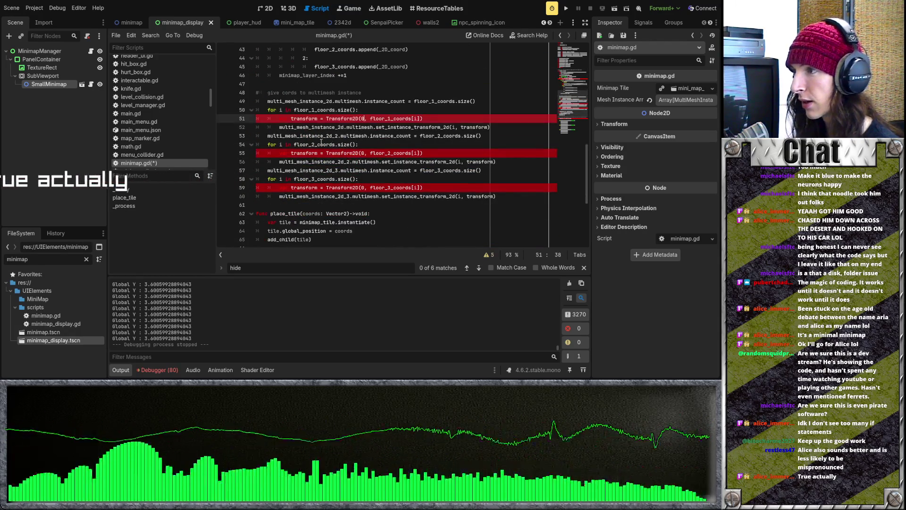
scroll(293, 150, "down", 2)
left_click(274, 138)
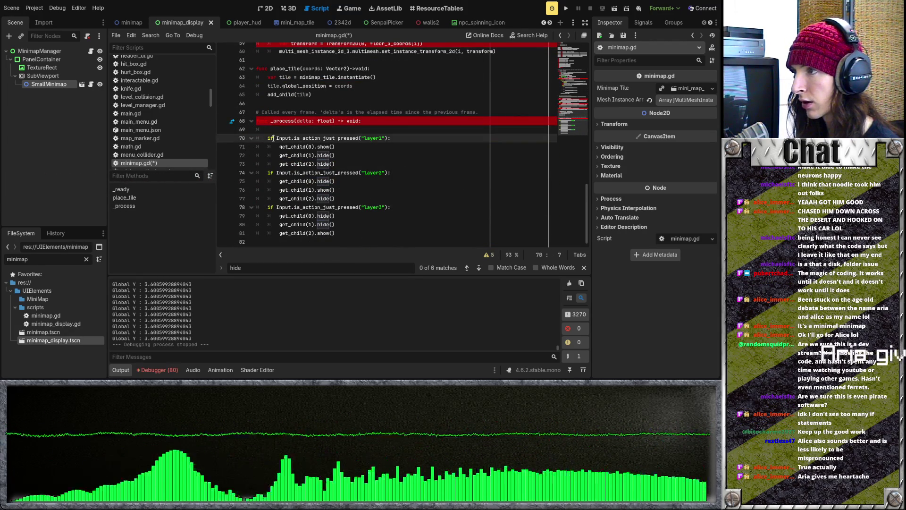
left_click(340, 155)
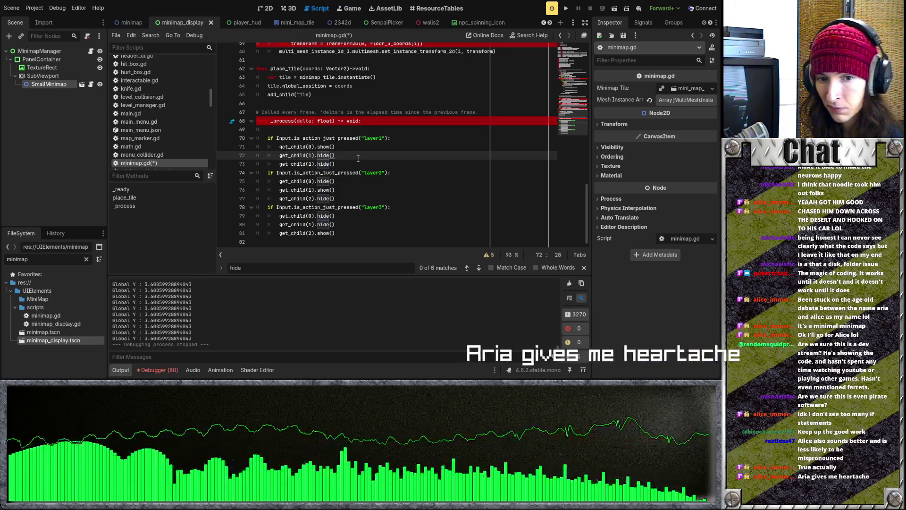
Step: Review the declarations under _2D_TILE_SIZE, then save and run the game
scroll(356, 158, "up", 10)
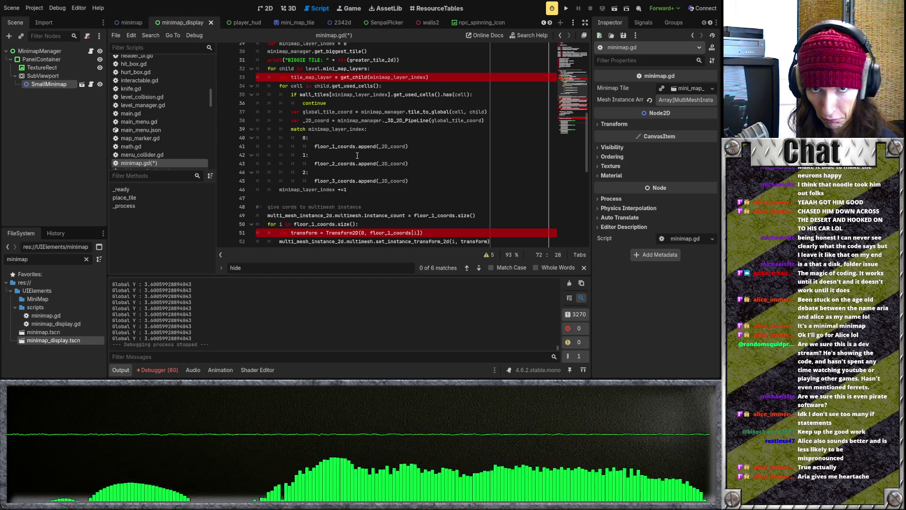
scroll(357, 155, "up", 10)
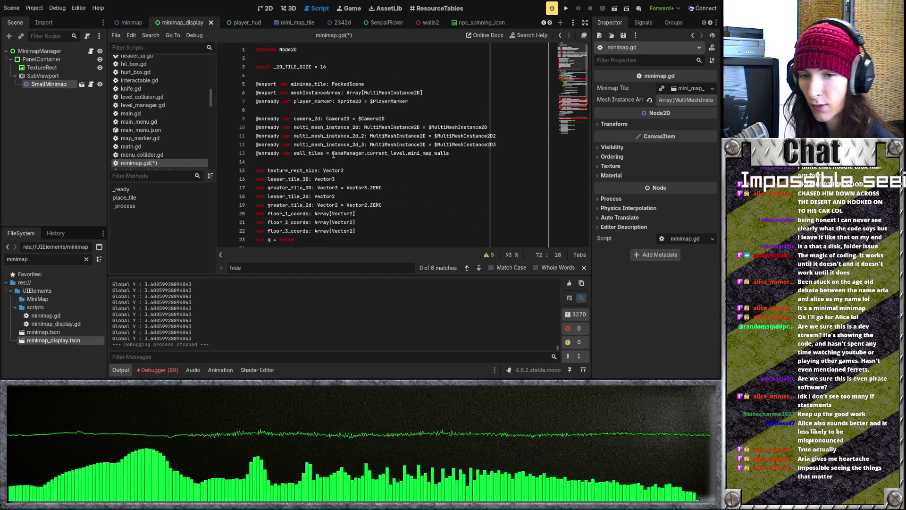
scroll(333, 156, "down", 3)
scroll(333, 152, "up", 3)
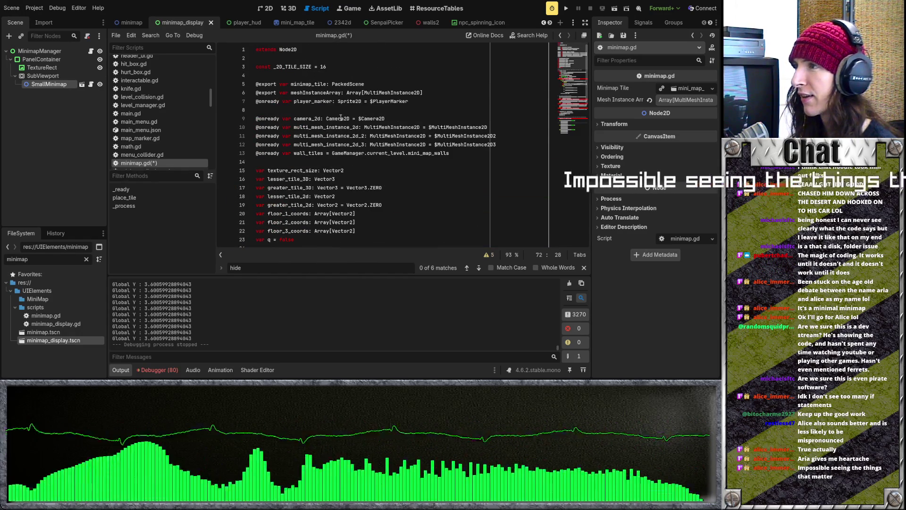
left_click_drag(382, 187, 256, 49)
left_click(325, 126)
scroll(316, 124, "down", 8)
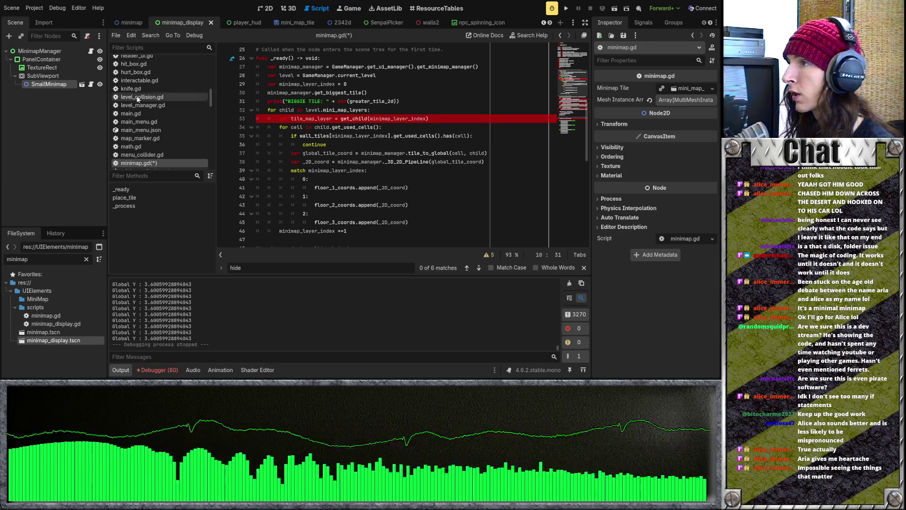
scroll(299, 148, "up", 8)
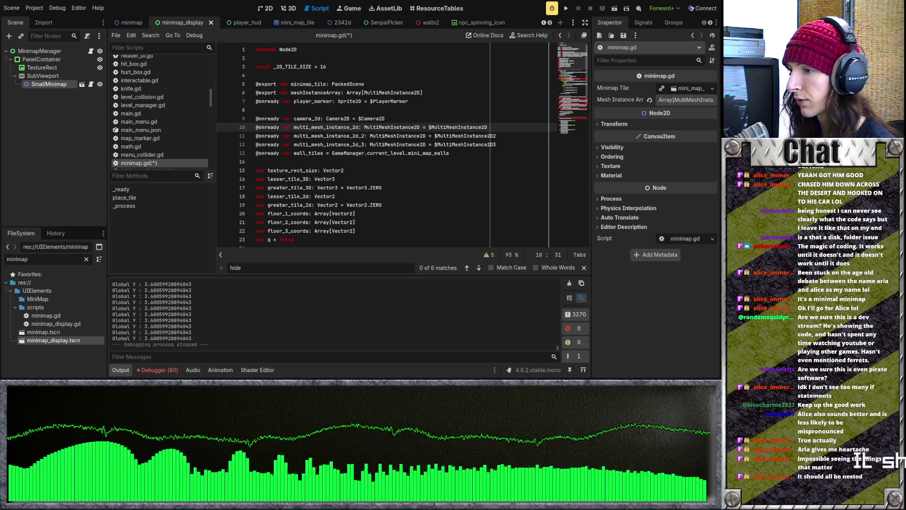
key("F5")
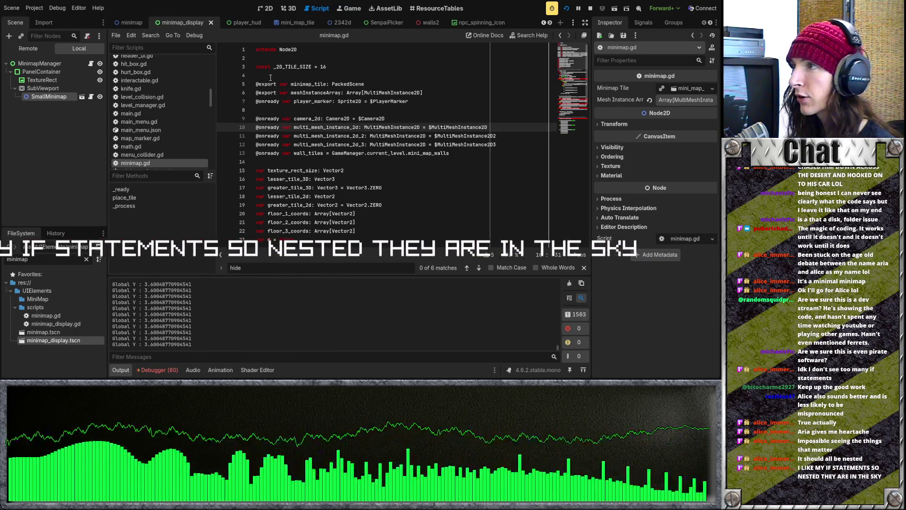
left_click(82, 96)
Step: Open the PlayerMarker's character_body_2d.gd script at the mini_map_mode check
left_click(66, 105)
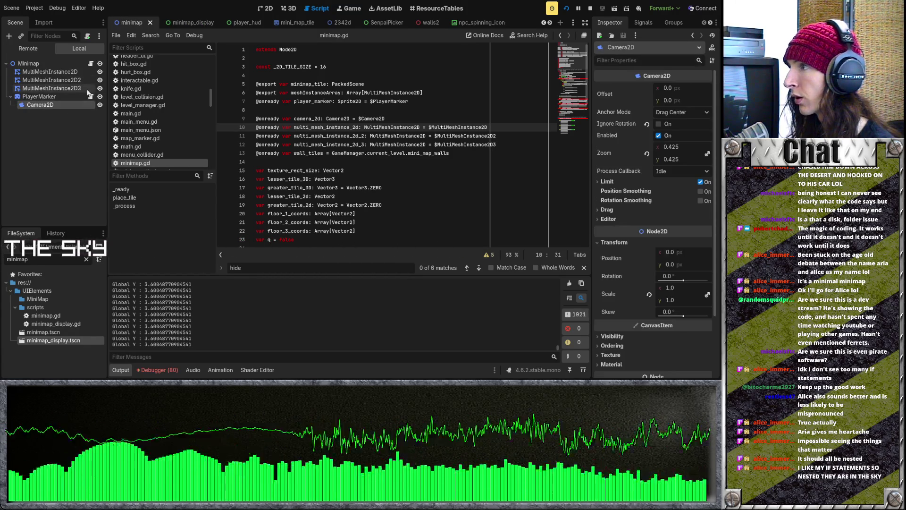
left_click(90, 96)
left_click(371, 143)
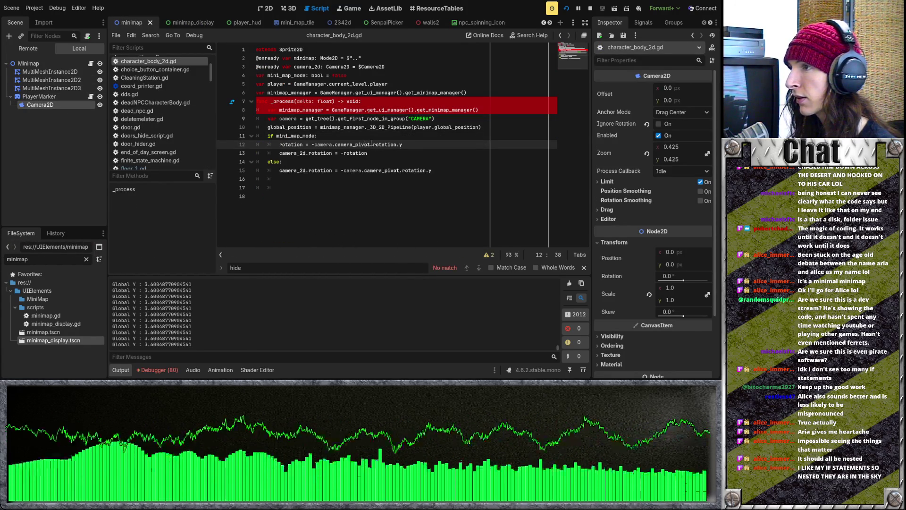
left_click(423, 134)
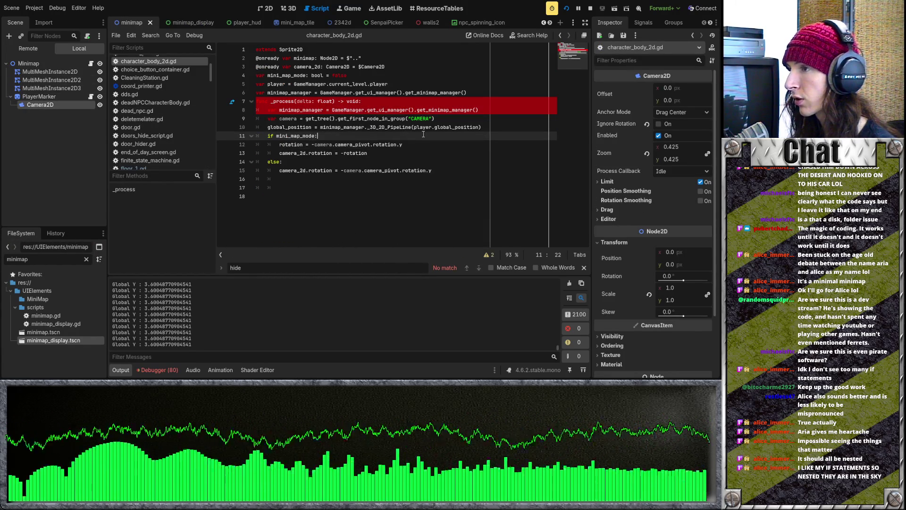
Step: Add 'camera_2d.rotation = 0' inside the else branch and save
left_click(417, 162)
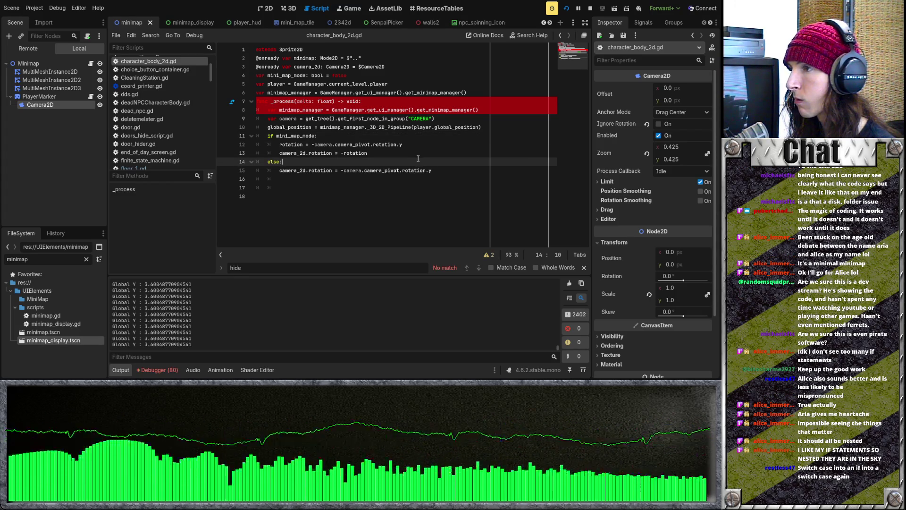
key("Return")
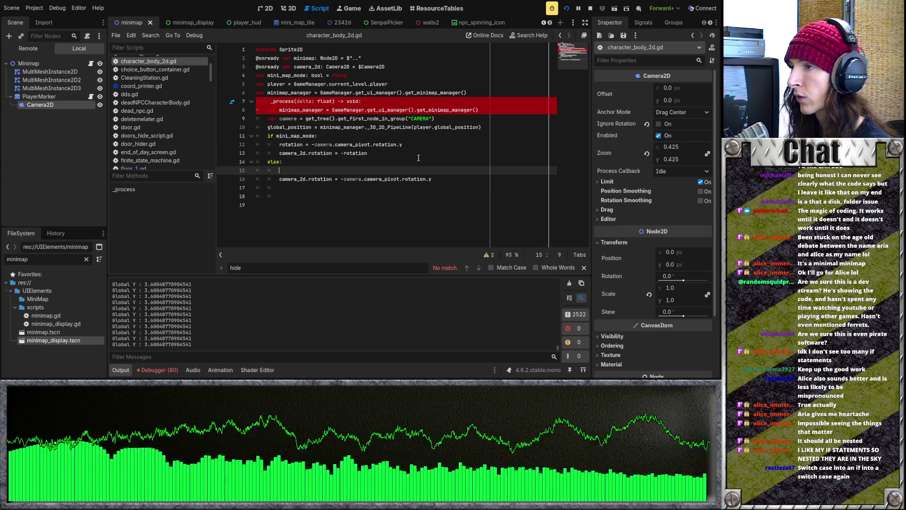
type("_3d")
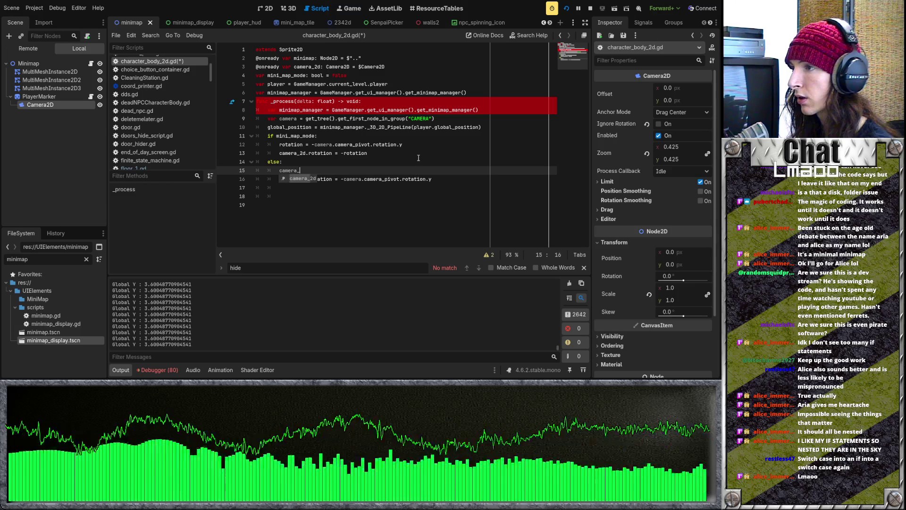
key("BackSpace")
key("BackSpace")
type("d.rotation")
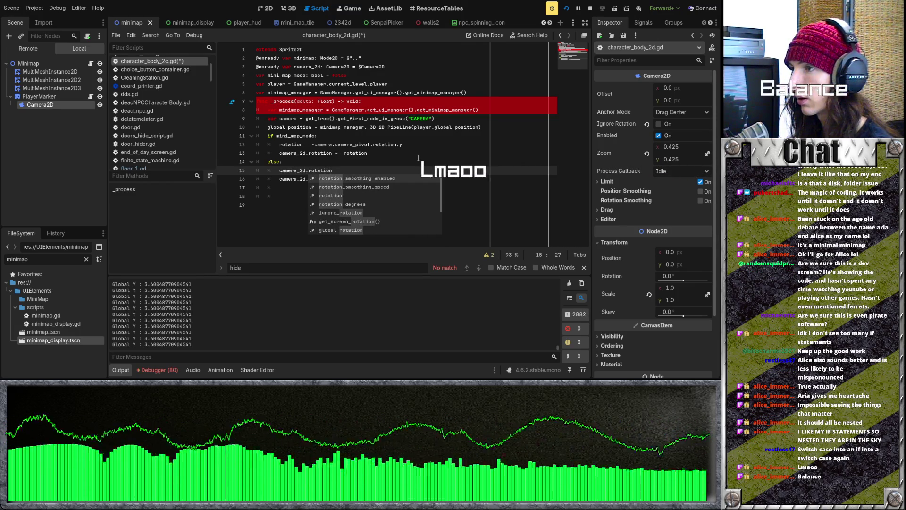
type(" =")
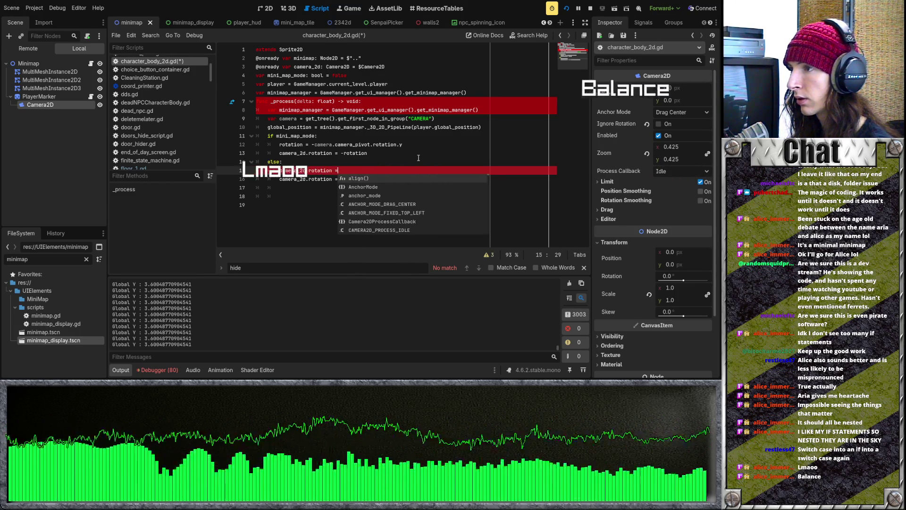
type(" 0")
key("ctrl+s")
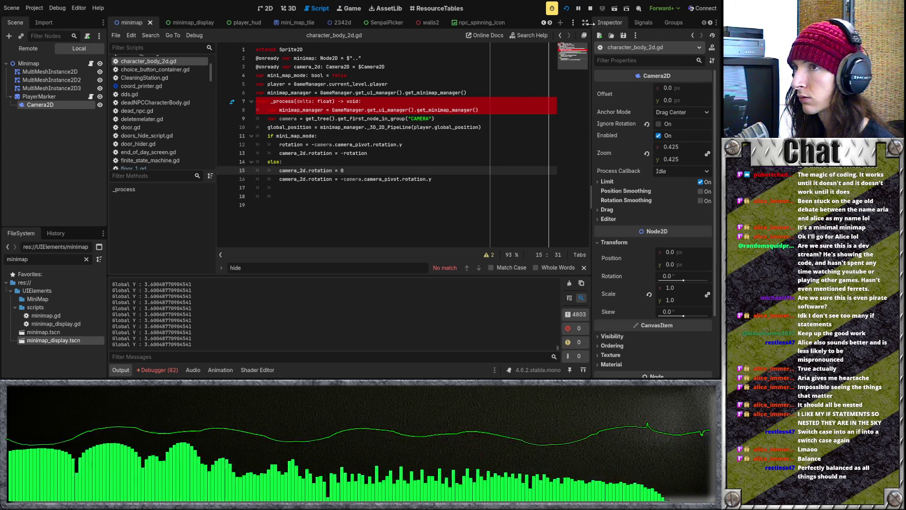
Step: Replace the else line with 'rotation = 0', save, and run the game
left_click(590, 8)
left_click_drag(355, 180, 280, 170)
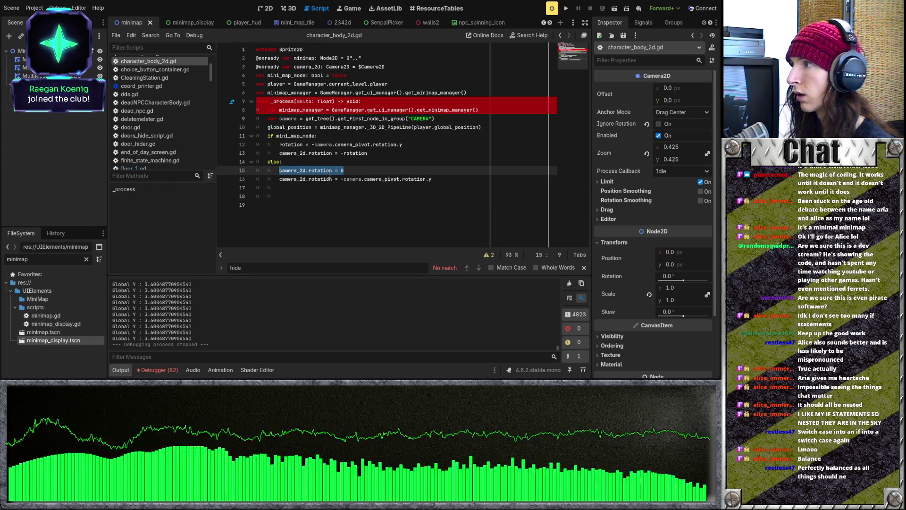
type("rotation.")
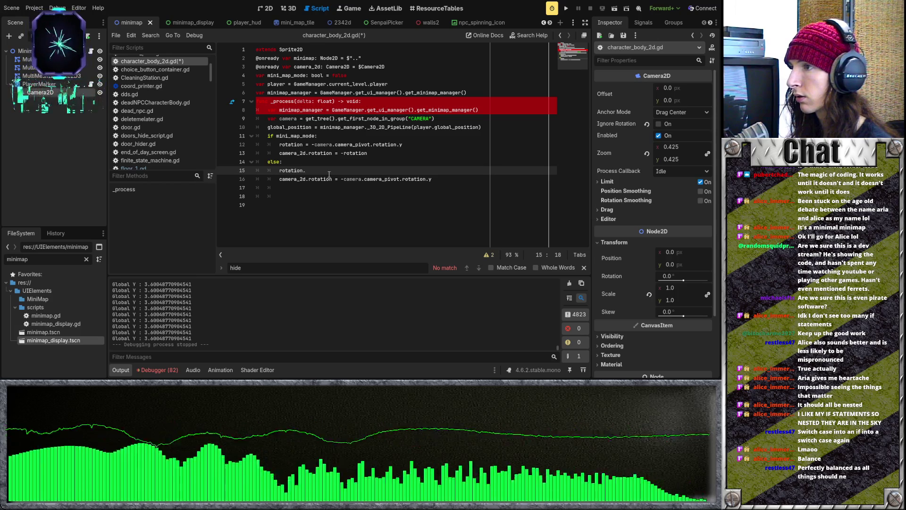
key("BackSpace")
type("0")
key("ctrl+s")
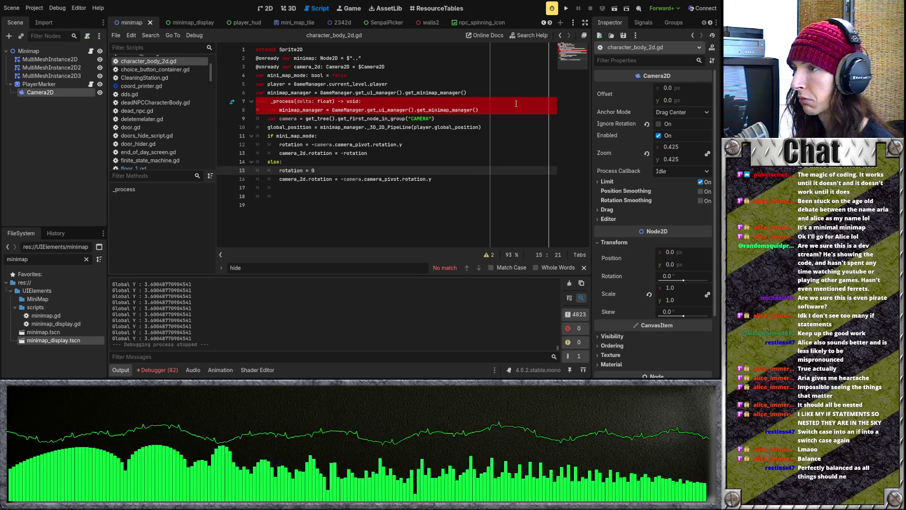
left_click(566, 8)
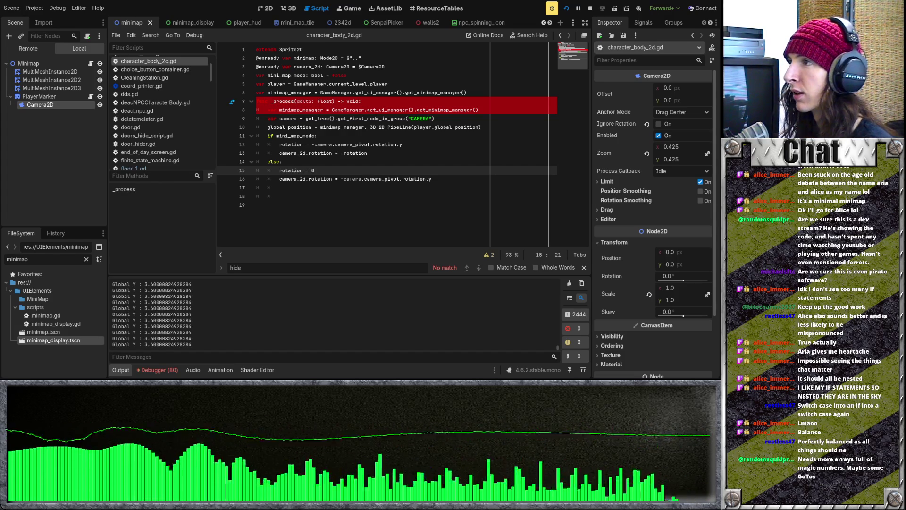
Step: Stop the game and return to line 16 of the script
left_click(365, 179)
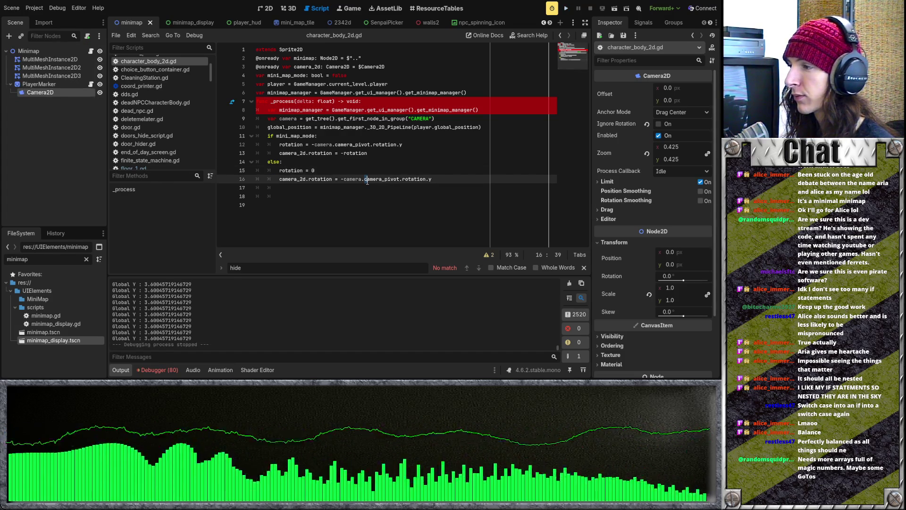
left_click(449, 182)
key("Return")
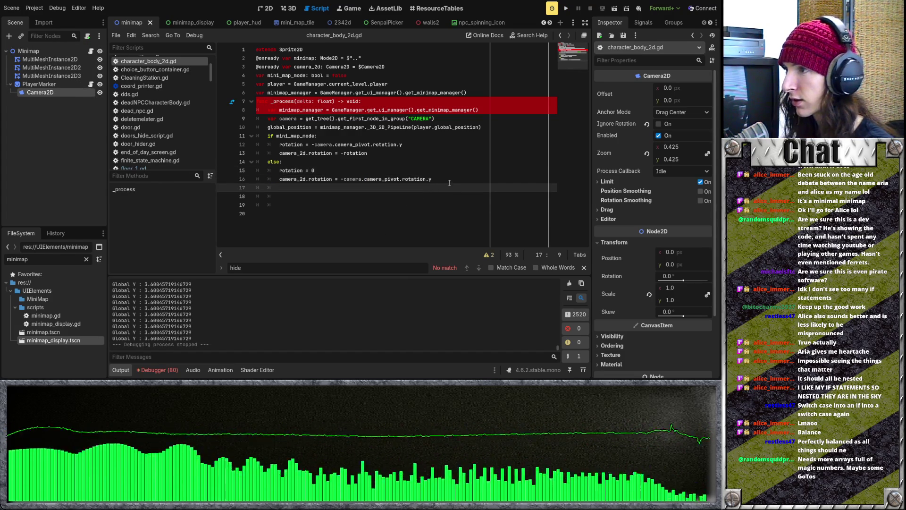
type("goto")
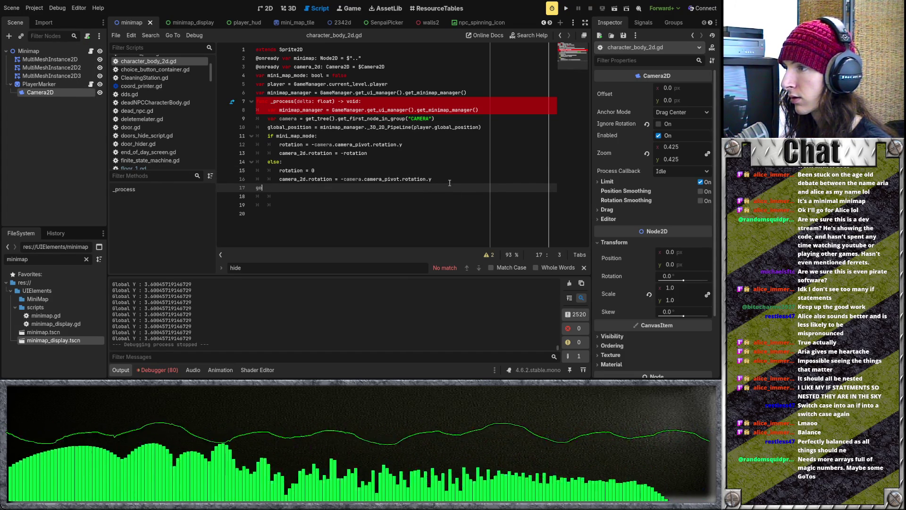
key("BackSpace")
key("BackSpace")
key("BackSpace")
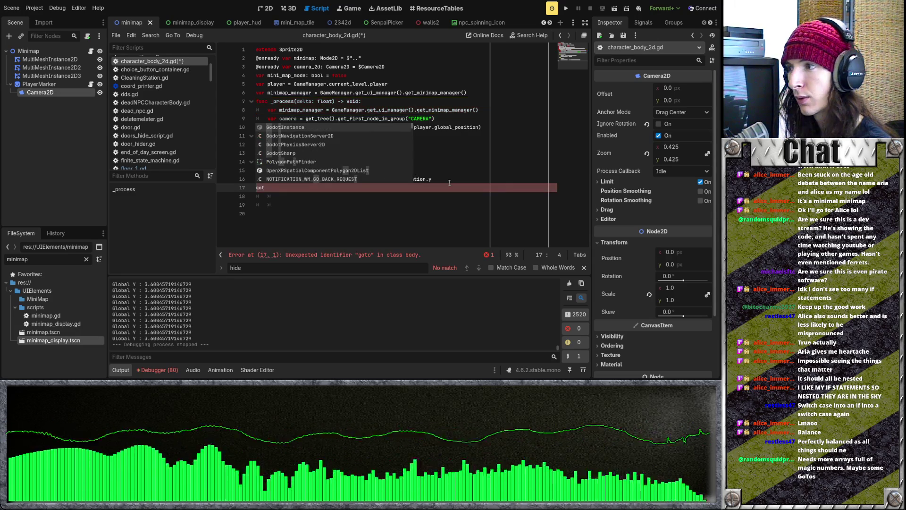
key("BackSpace")
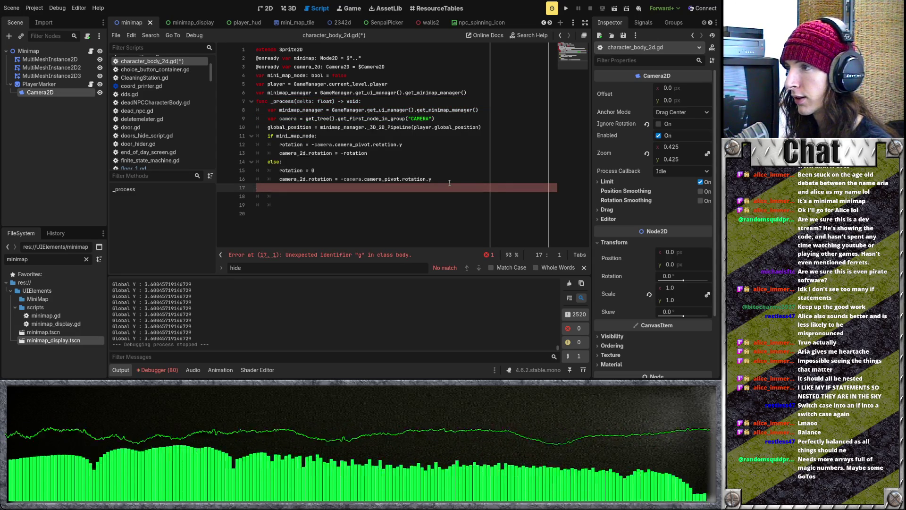
key("Delete")
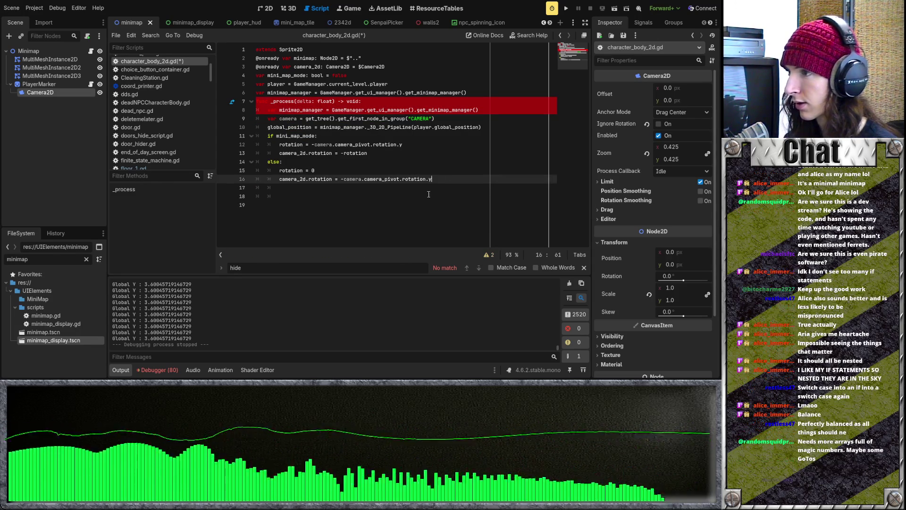
left_click(422, 195)
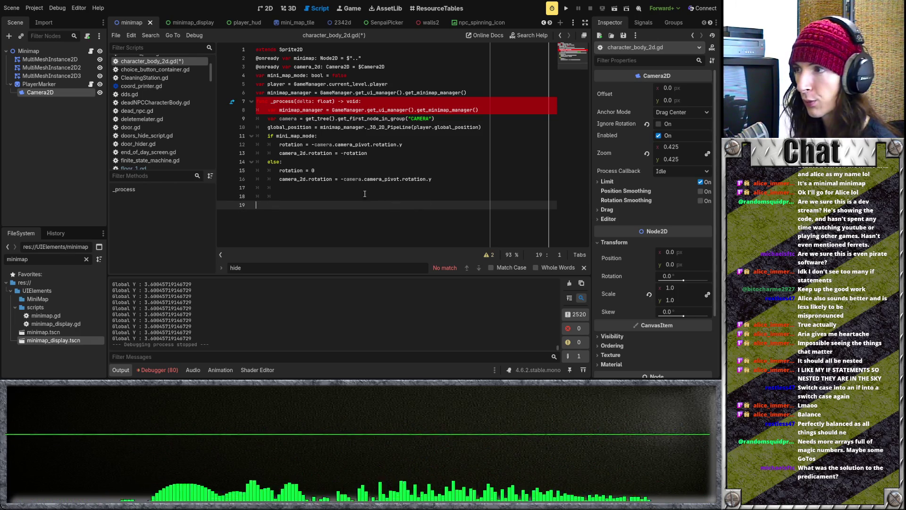
Step: Inspect the else branch's rotation = 0 and camera_2d rotation statements
left_click_drag(315, 171, 280, 170)
left_click(301, 185)
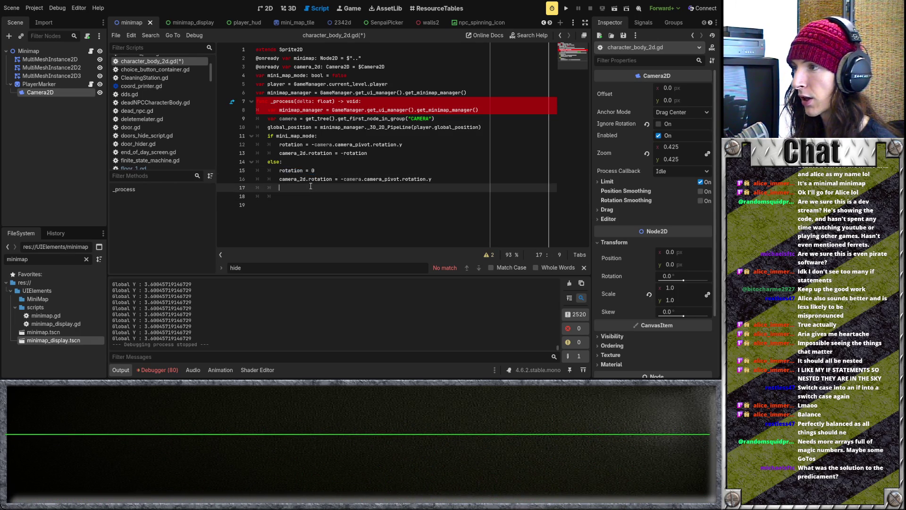
left_click(318, 170)
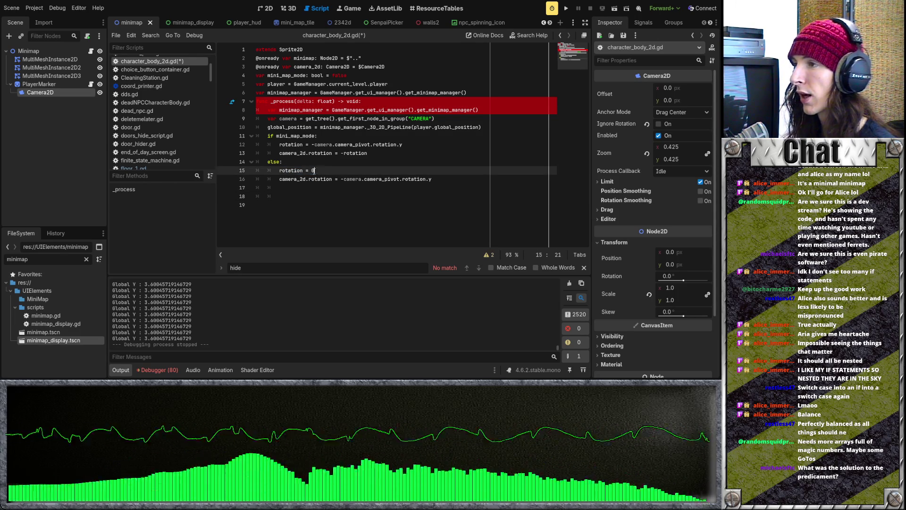
left_click_drag(315, 170, 280, 170)
left_click(292, 196)
left_click(429, 180)
mouse_move(430, 180)
left_mouse_down()
mouse_move(279, 179)
mouse_move(280, 170)
left_mouse_up()
left_click(301, 205)
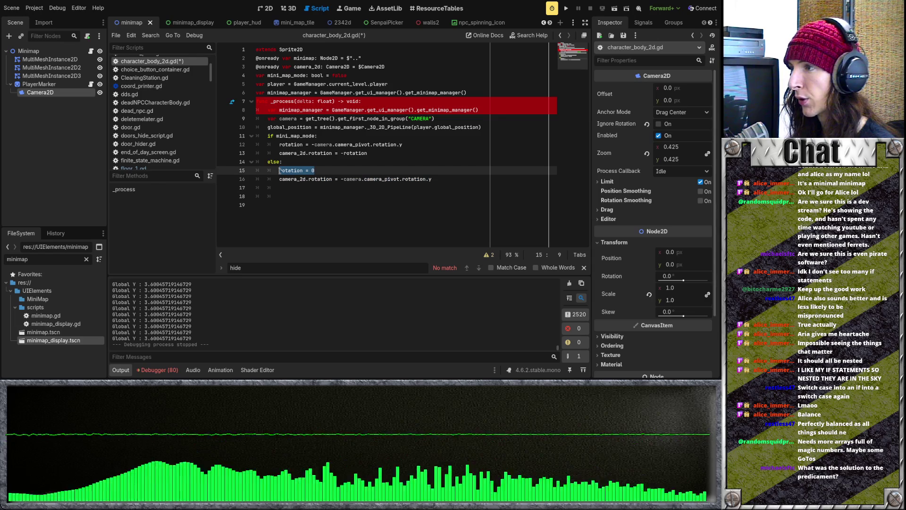
left_click(321, 188)
left_click_drag(432, 179, 281, 180)
left_click(302, 189)
left_click(326, 171)
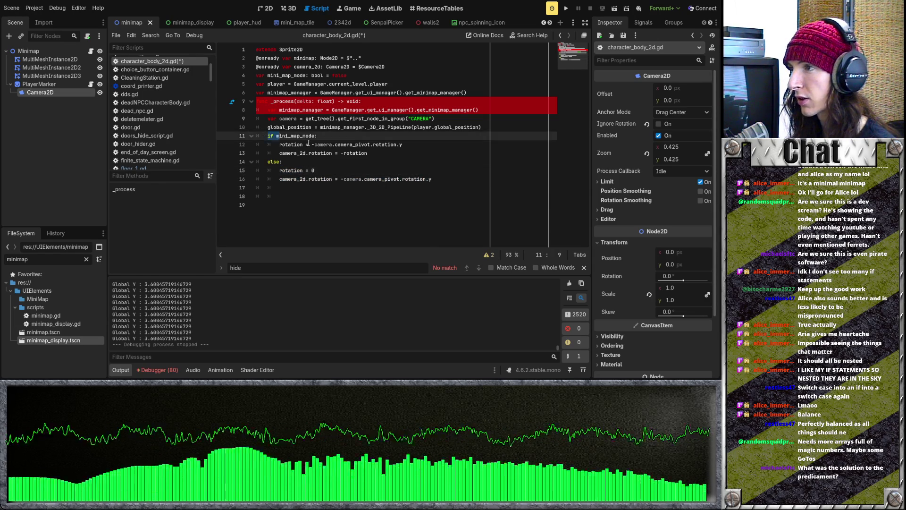
Step: Compare with the if branch lines 12–13 and delete trailing empty lines 17–18
left_click_drag(389, 154, 290, 147)
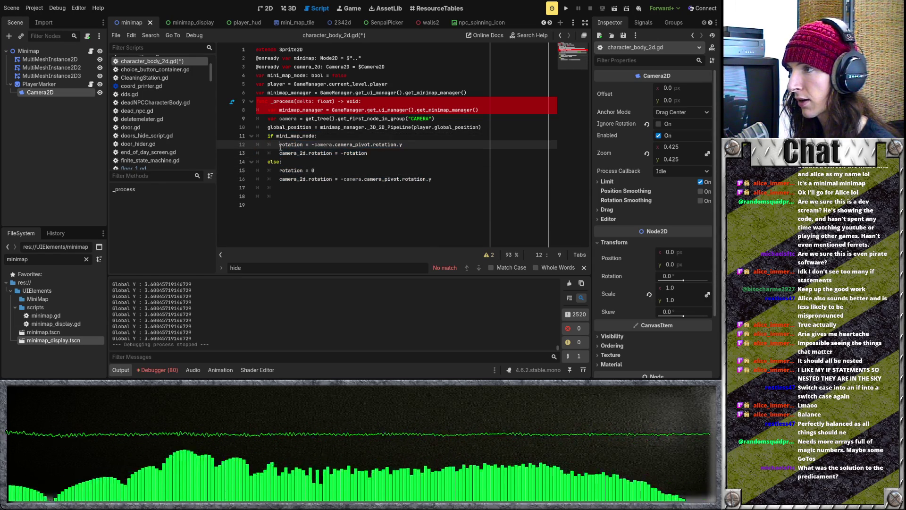
left_click(333, 161)
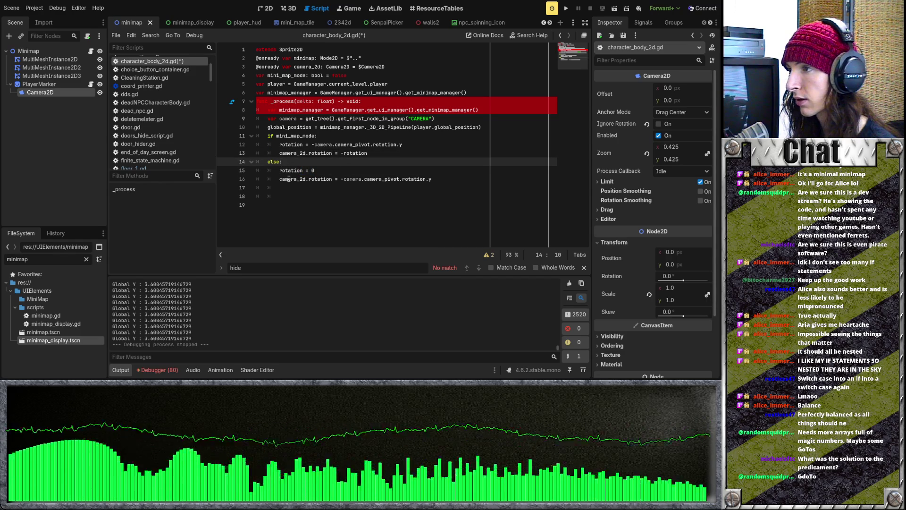
left_click(439, 189)
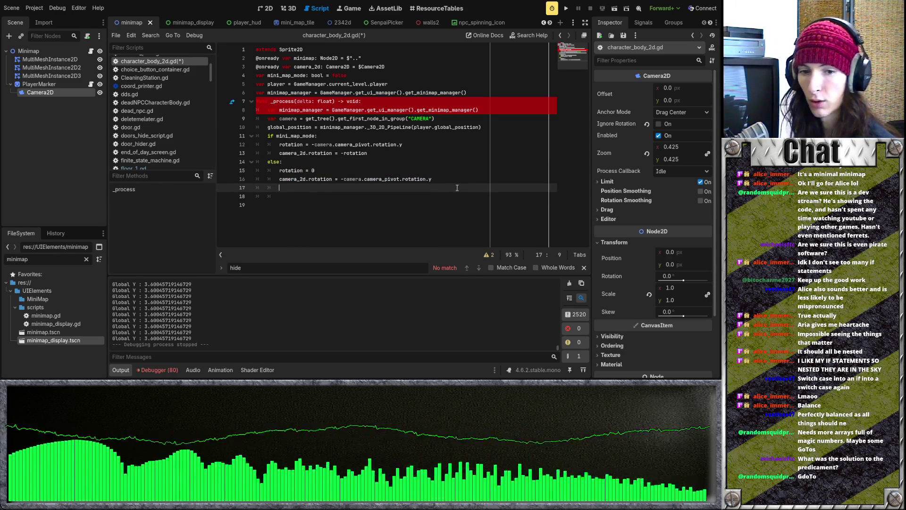
left_click_drag(431, 180, 281, 173)
left_click(323, 196)
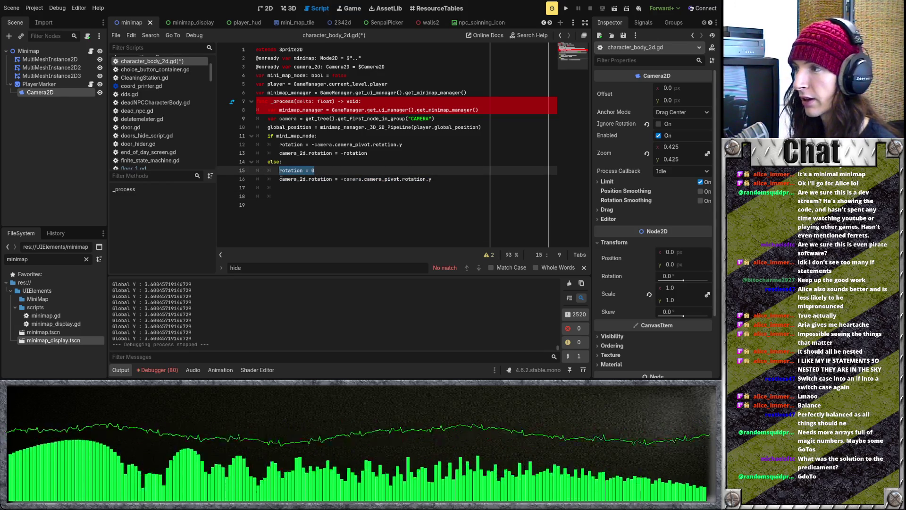
left_click(337, 173)
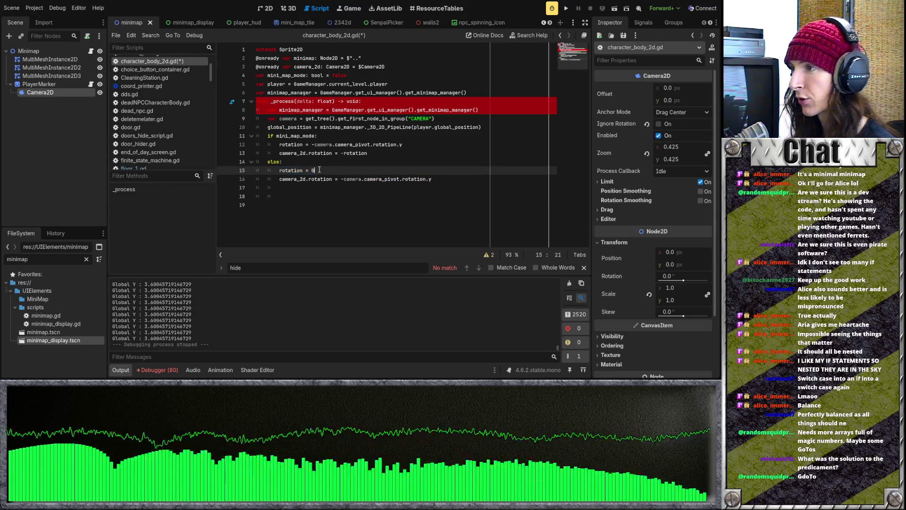
left_click_drag(279, 196, 241, 188)
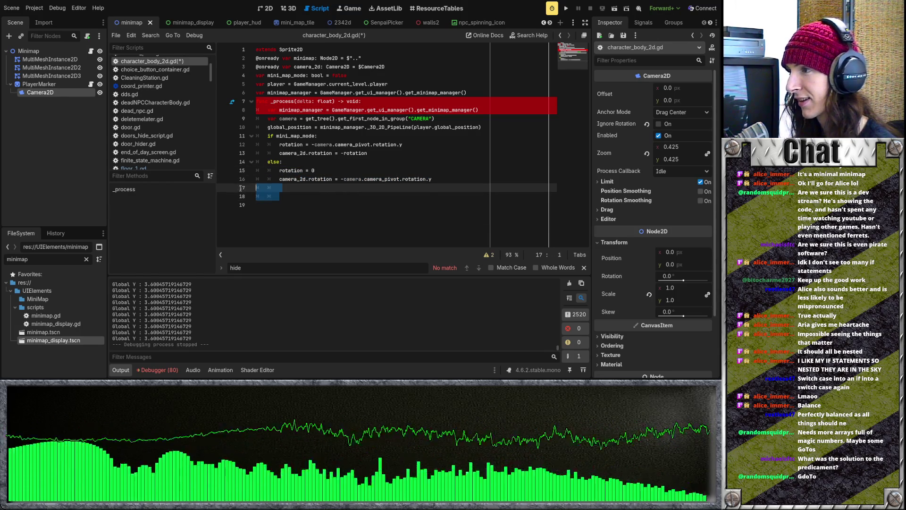
key("BackSpace")
key("BackSpace")
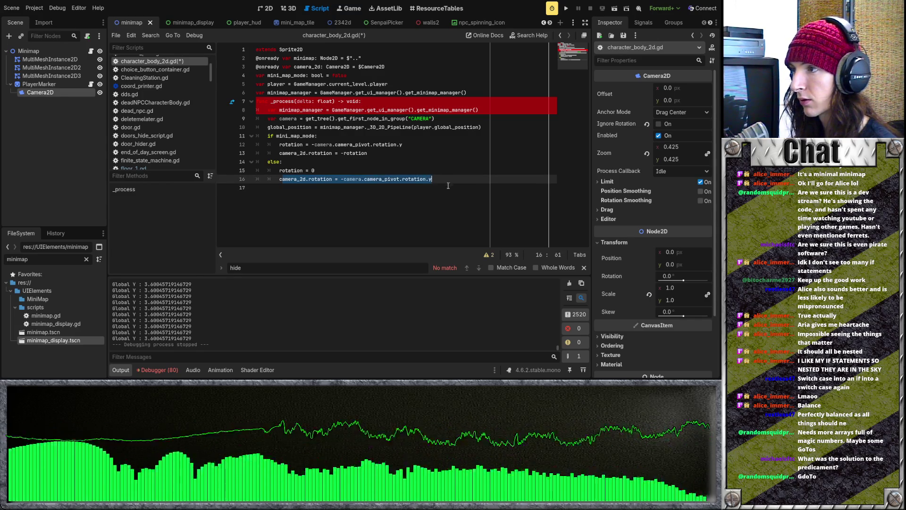
Step: Restore the negation so the condition reads 'if !mini_map_mode:' and run the game
left_click(269, 186)
left_click_drag(269, 186, 326, 171)
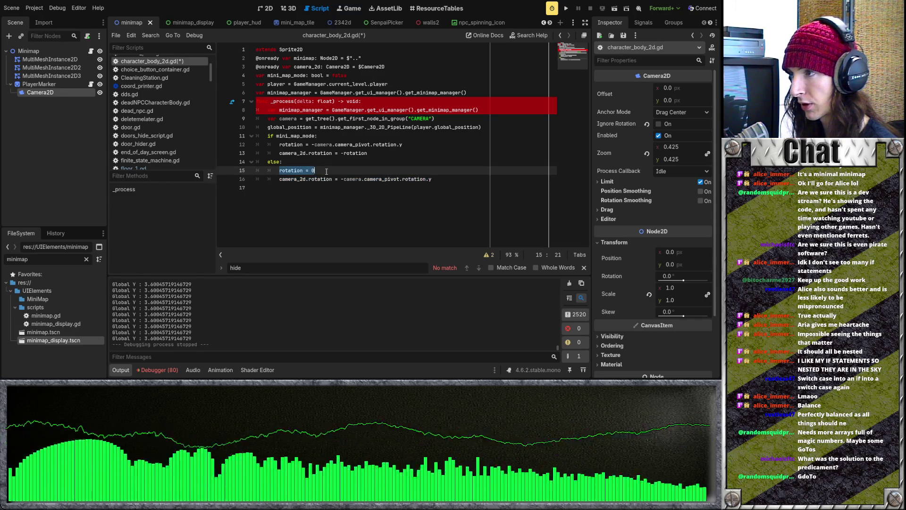
left_click_drag(432, 179, 278, 179)
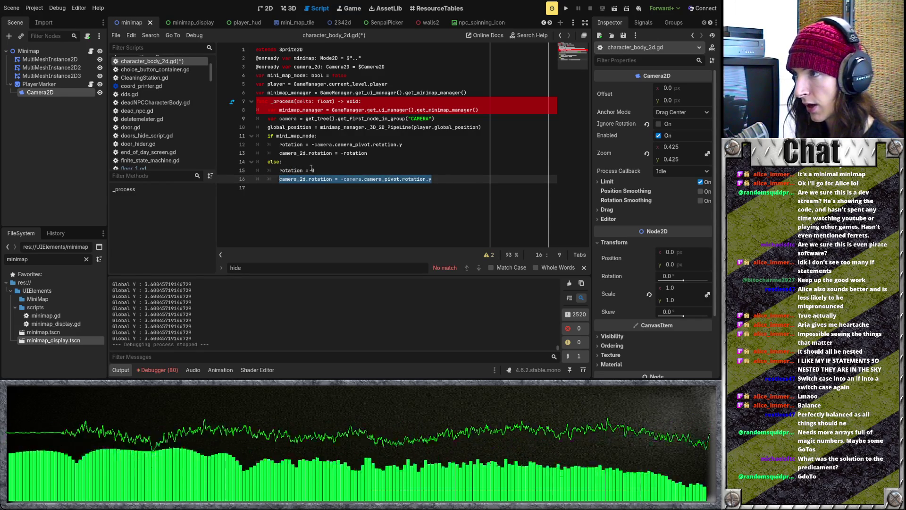
left_click(312, 170)
left_click(278, 135)
type("!")
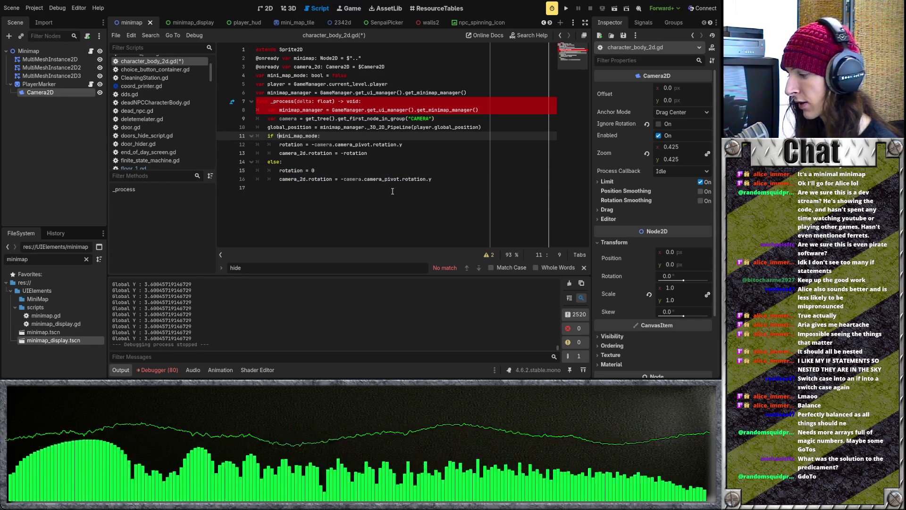
left_click(565, 9)
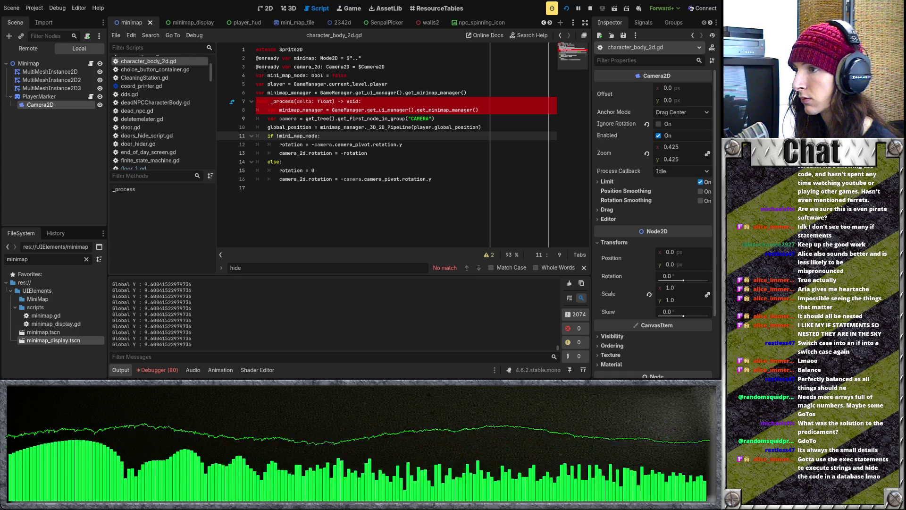
Step: Recheck the rotation = 0 and camera_2d rotation lines, then relaunch the game
left_click(323, 171)
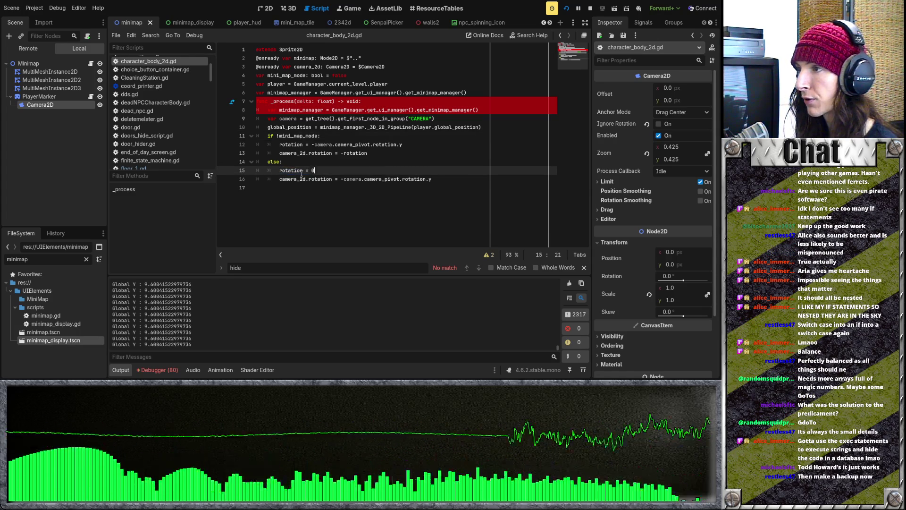
left_click(300, 178)
left_click_drag(314, 170, 279, 171)
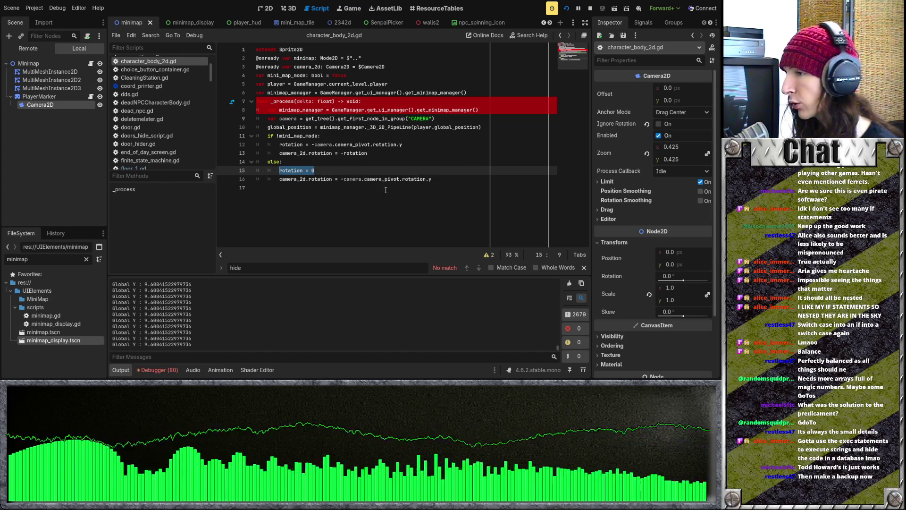
left_click(414, 179)
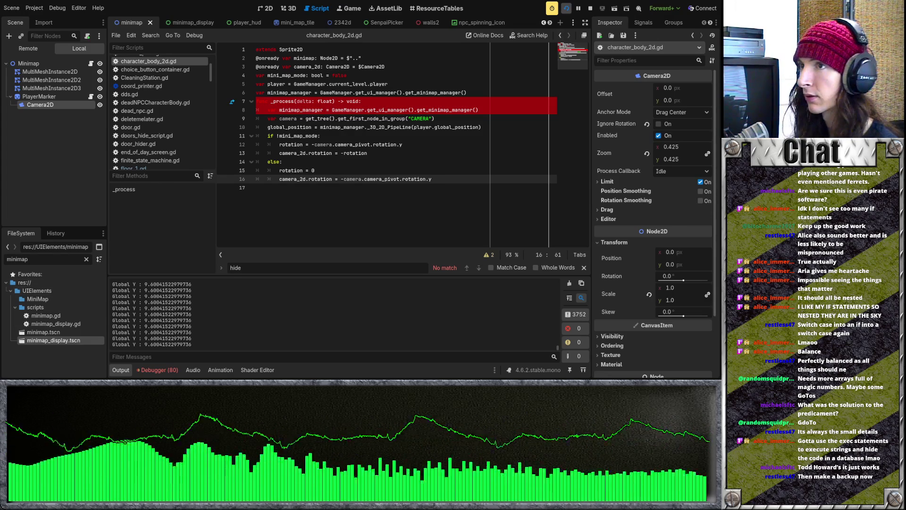
left_click(567, 10)
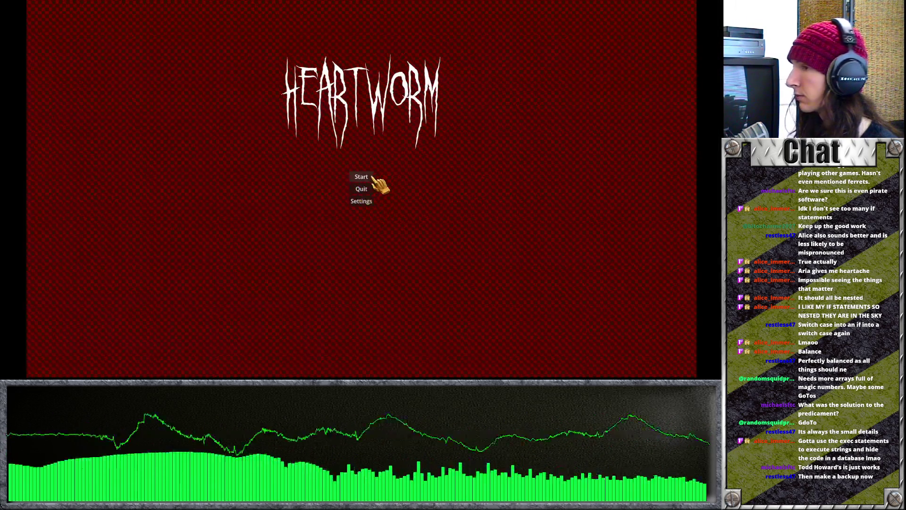
Step: Start gameplay: pass the title, pick Banshee, dismiss the rival, go to school
left_click(371, 181)
left_click(377, 264)
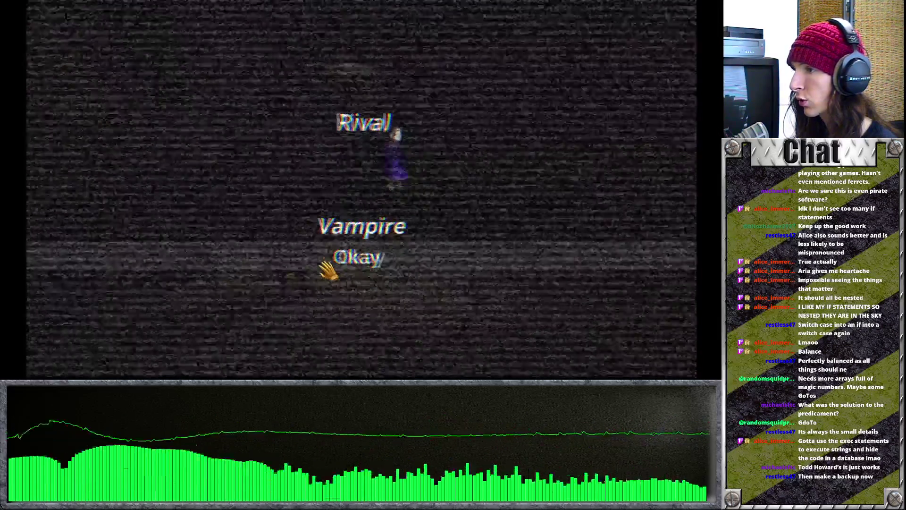
left_click(359, 257)
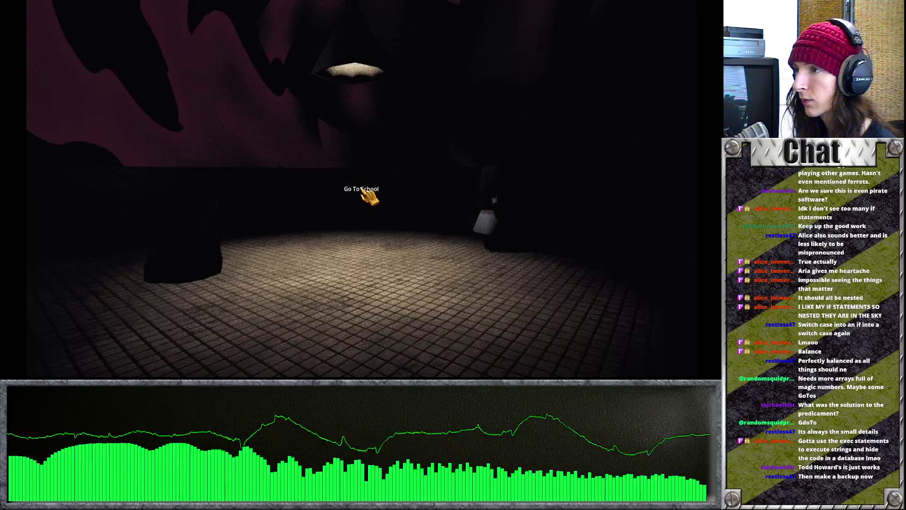
left_click(363, 190)
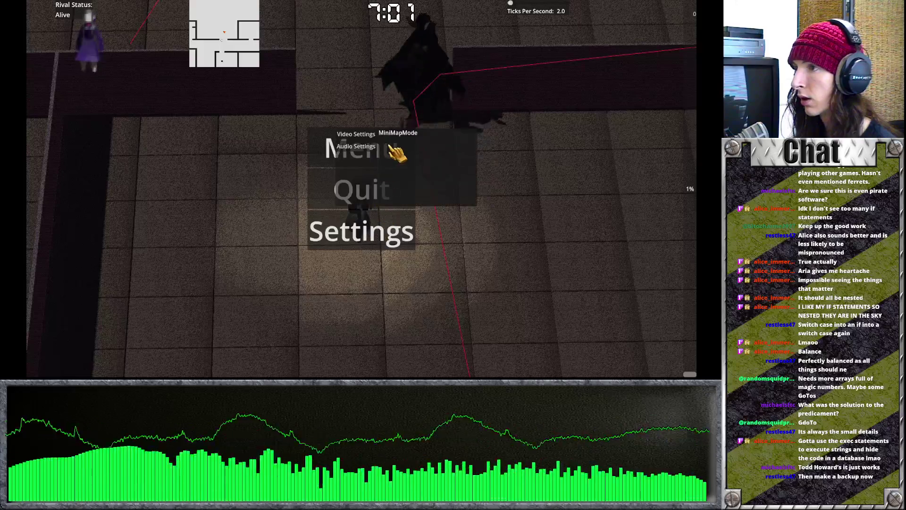
key("Escape")
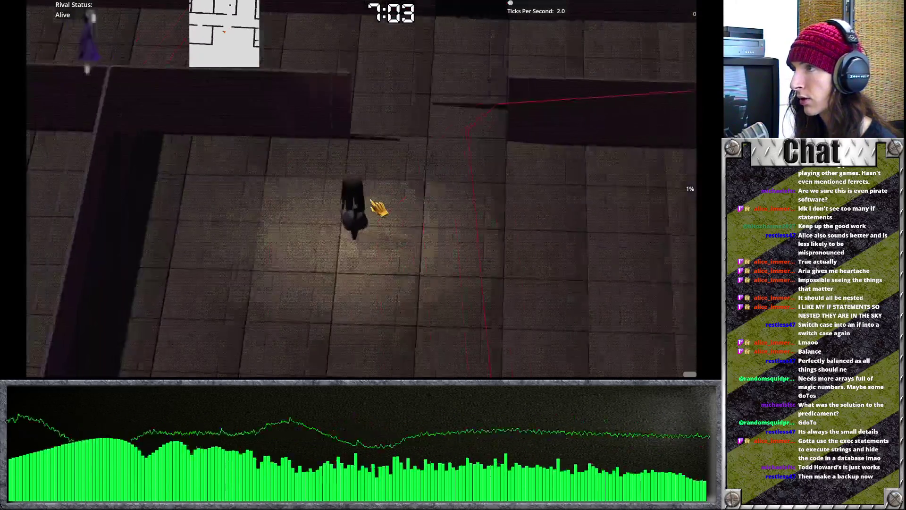
Step: Toggle MiniMapMode in the pause menu's Settings, then quit to the editor
key("Escape")
left_click(373, 225)
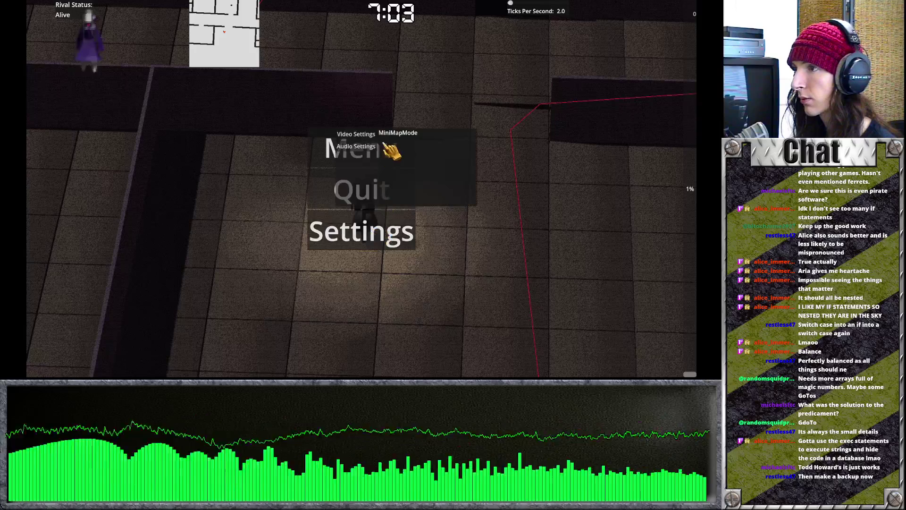
key("Escape")
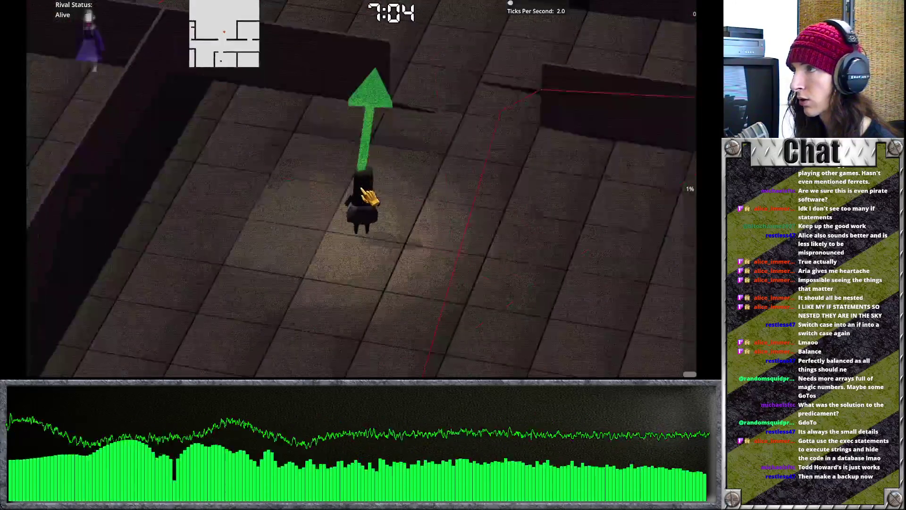
key("Escape")
left_click(376, 231)
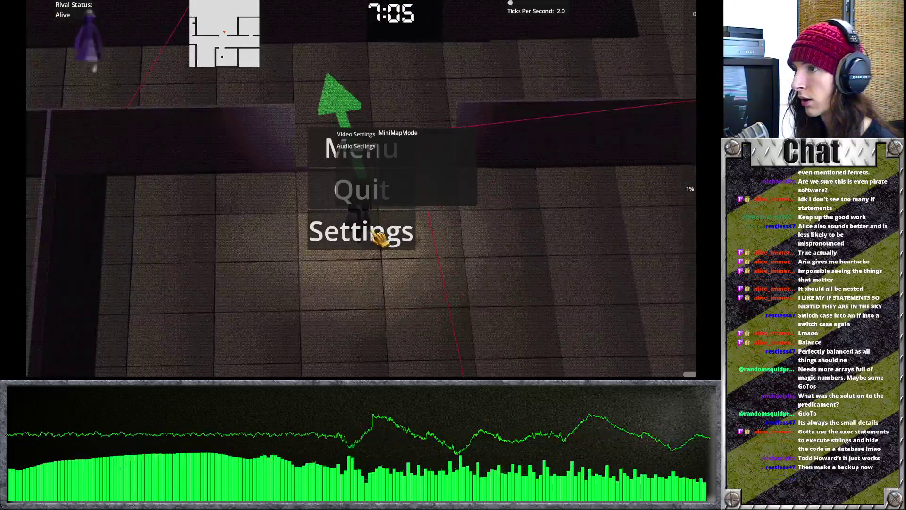
left_click(390, 152)
key("Escape")
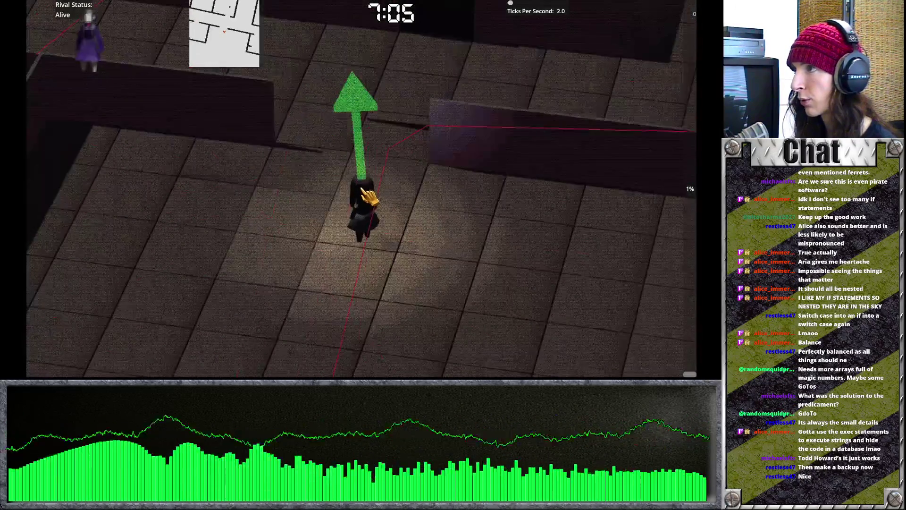
key("Escape")
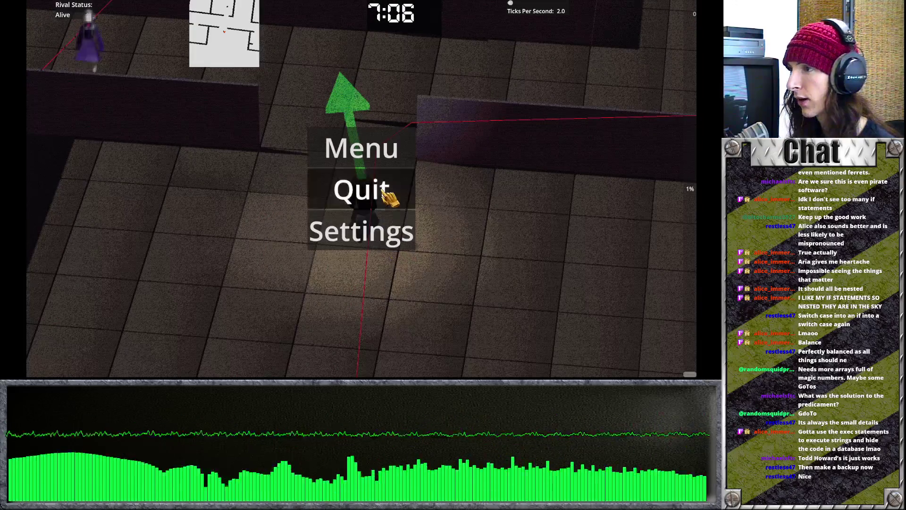
left_click(390, 196)
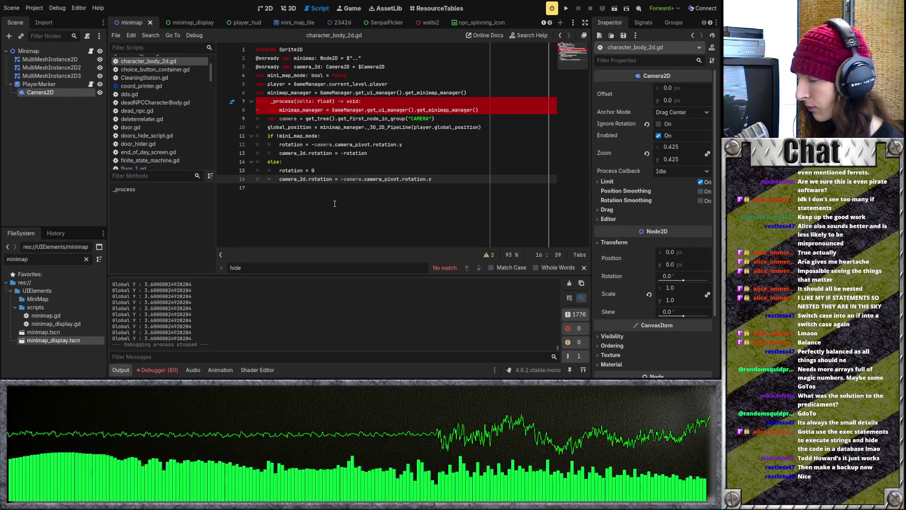
Step: Relaunch the game with F5 and dismiss the rival announcement screen
left_click(311, 159)
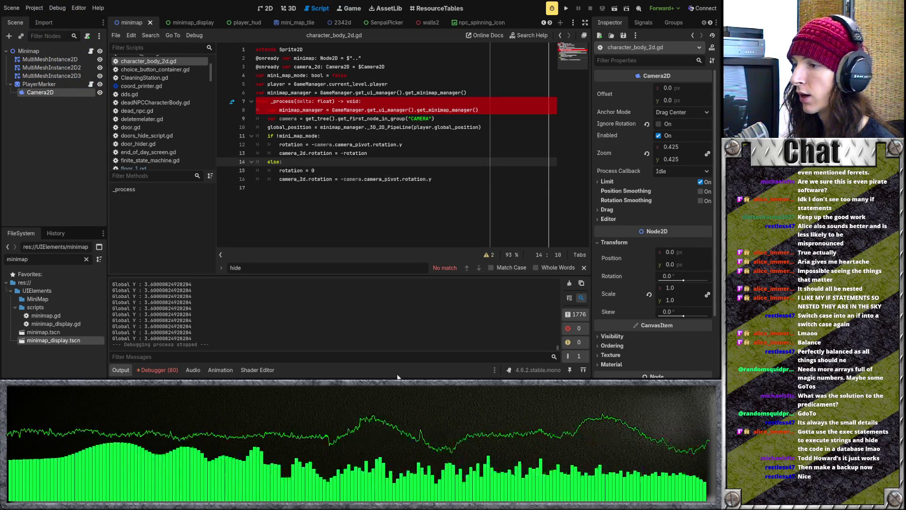
key("F5")
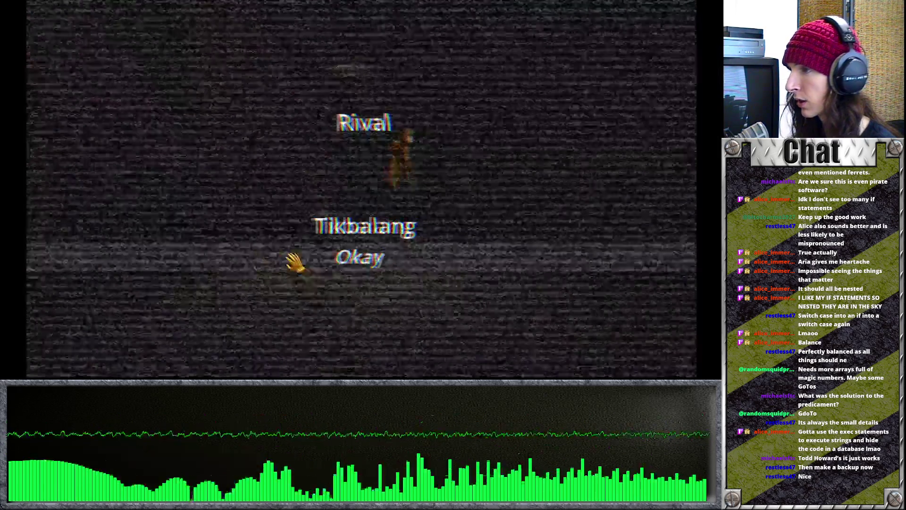
left_click(339, 258)
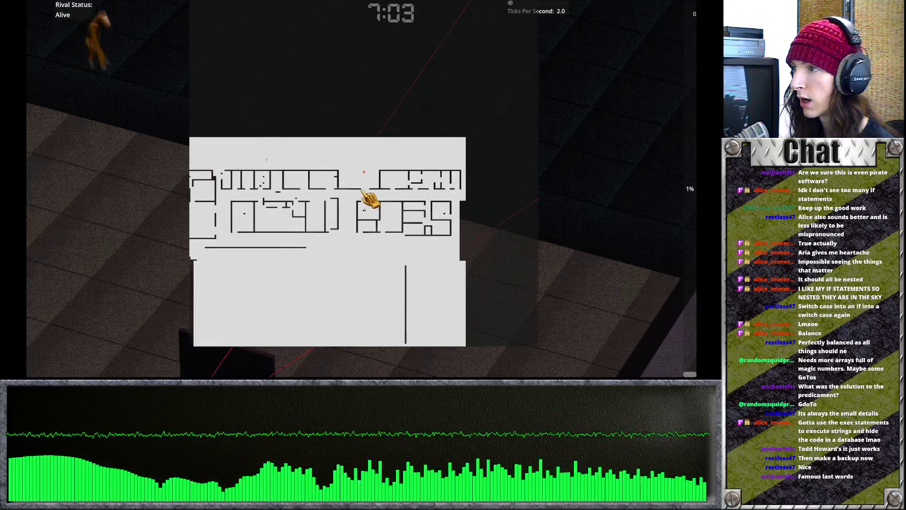
Step: Switch the minimap to its large view and back through the pause menu's MiniMapMode setting
key("Escape")
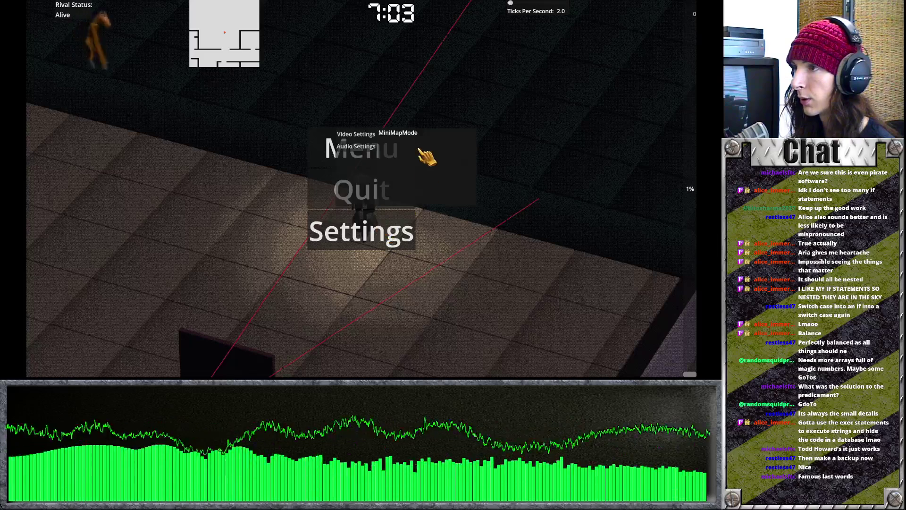
left_click(382, 140)
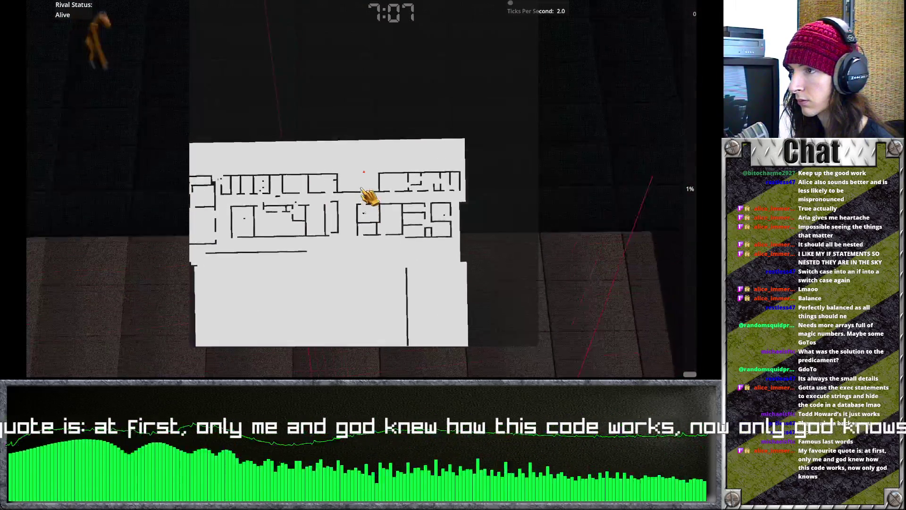
key("Escape")
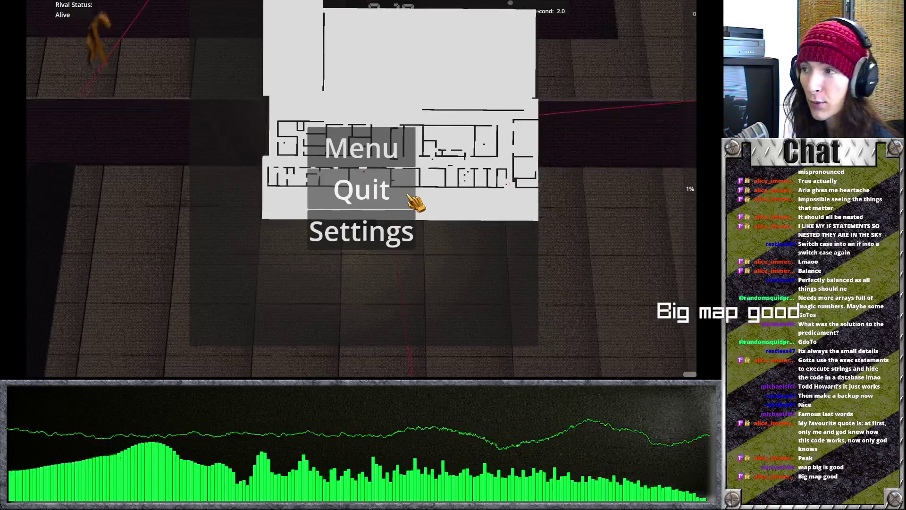
left_click(396, 232)
left_click(398, 162)
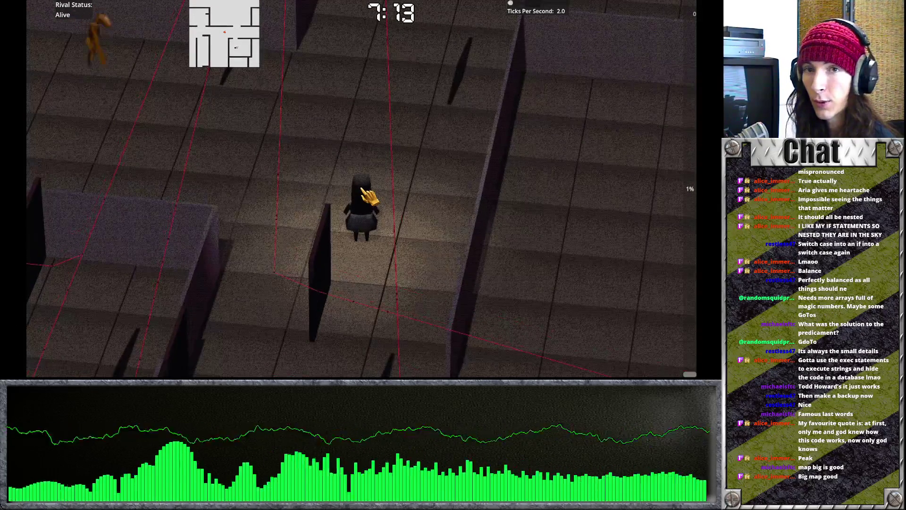
Step: Toggle the large map on and off with the M key, then quit to the editor
key("m")
key("m")
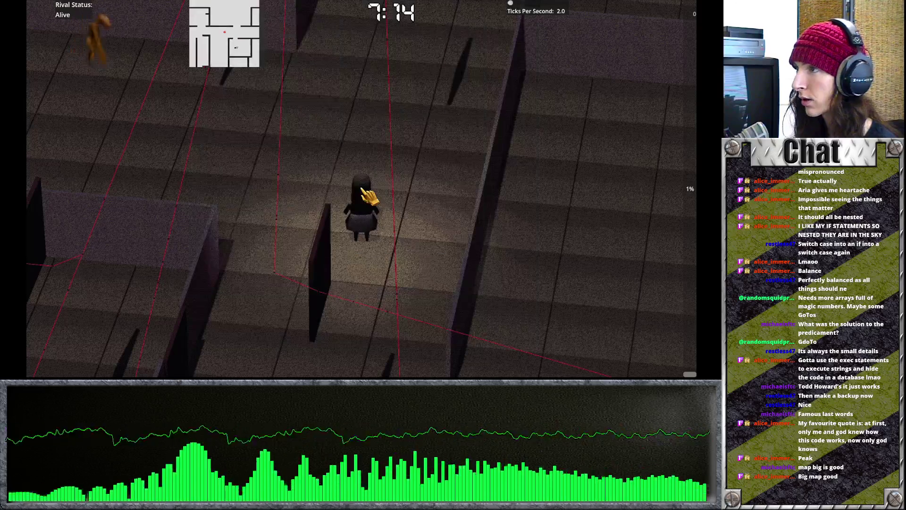
key("m")
key("m")
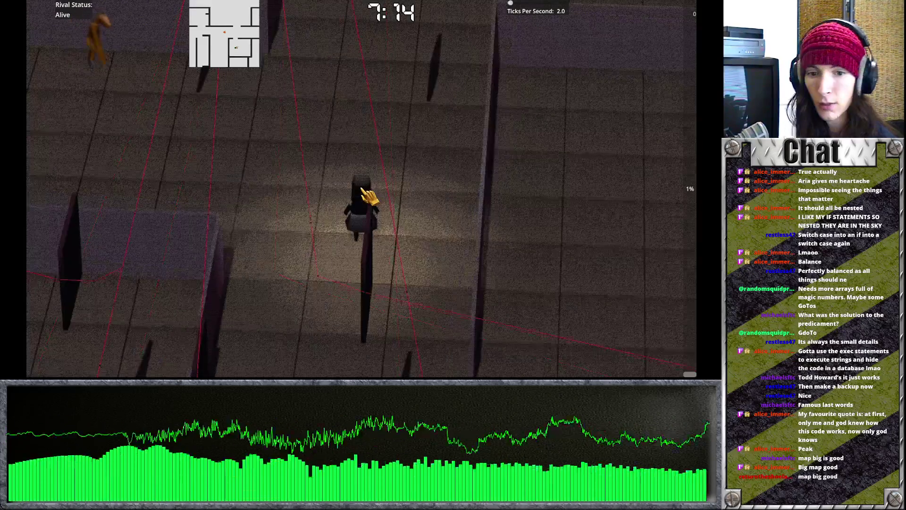
key("Escape")
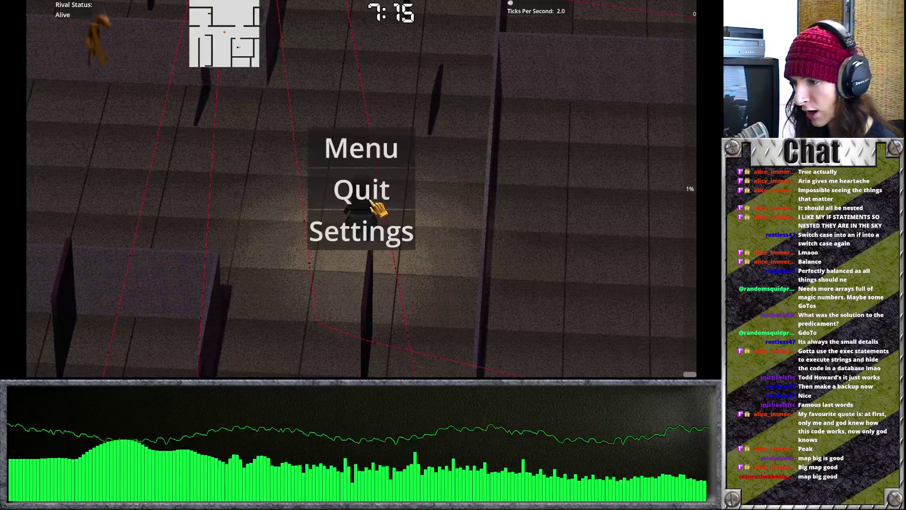
left_click(375, 191)
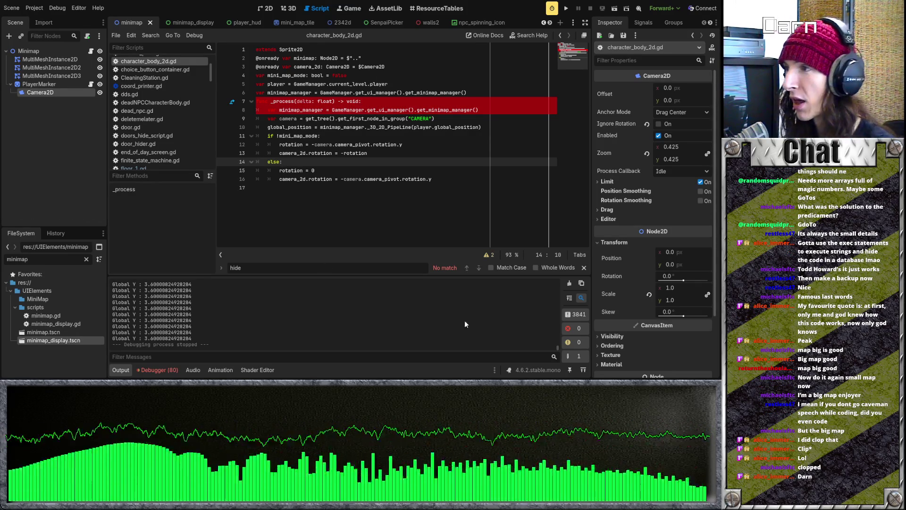
Step: Review the script, moving the caret from line 13 to the else: line and the empty last line
left_click(382, 157)
left_click(386, 162)
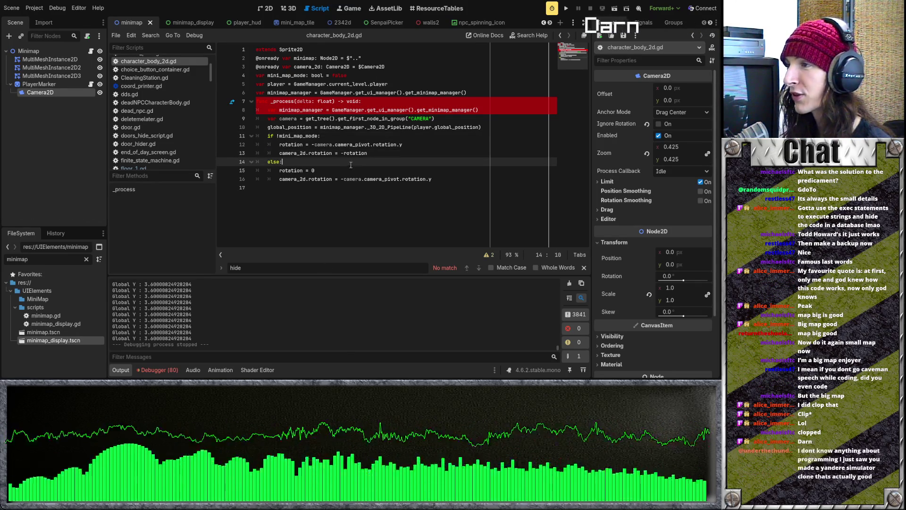
left_click(365, 198)
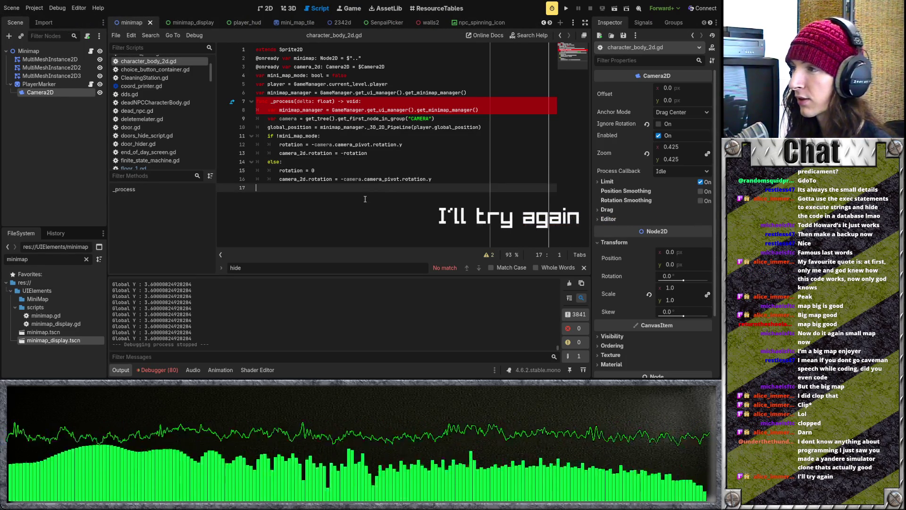
Step: Delete the empty last line, then check line 15 and the else: line above it
key("BackSpace")
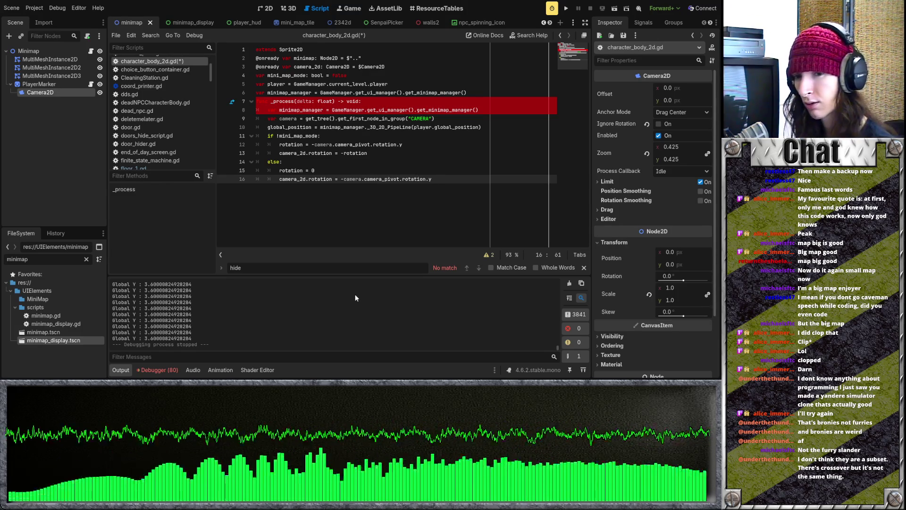
left_click(397, 168)
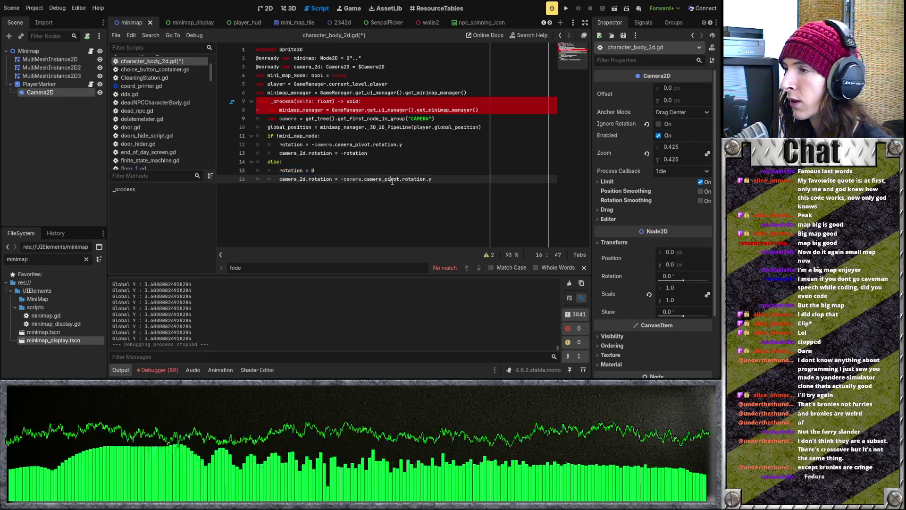
key("Up")
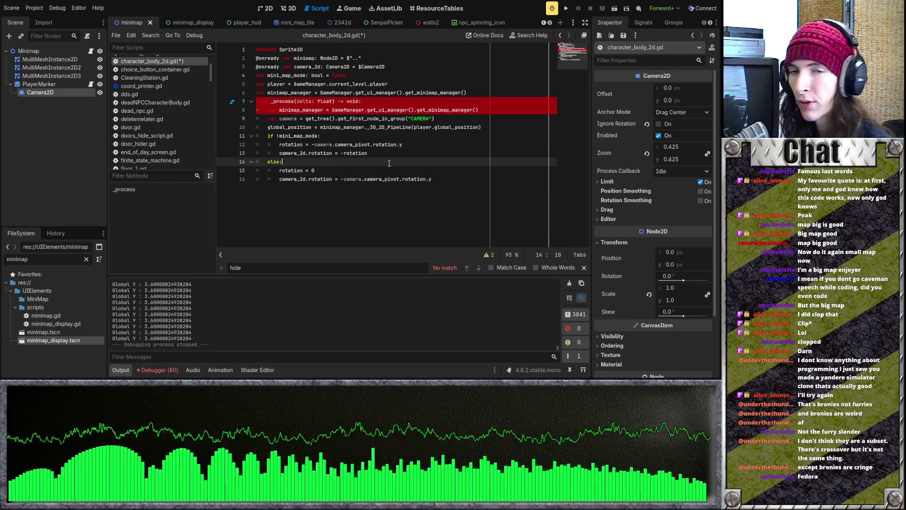